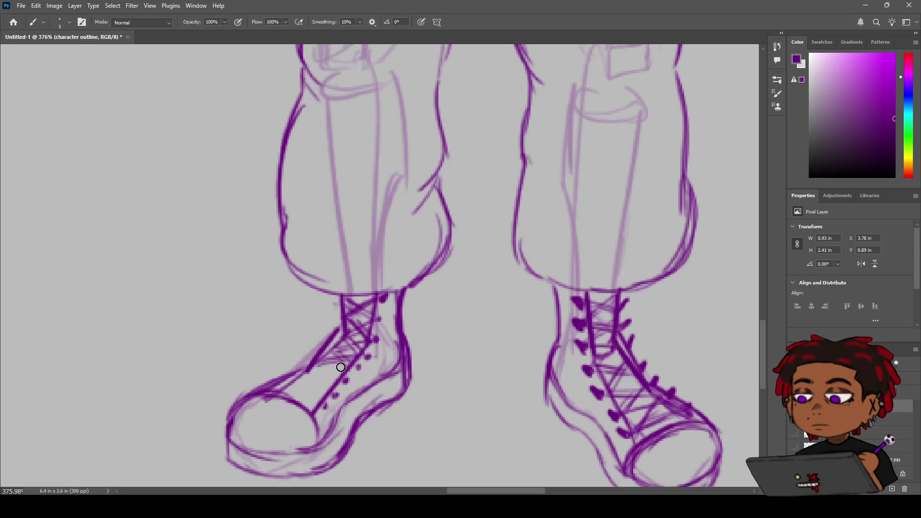
Darken and extend the lace hatching on the left sneaker's tongue
left_click_drag(329, 355, 342, 380)
mouse_move(340, 378)
left_mouse_down()
mouse_move(309, 372)
mouse_move(318, 376)
mouse_move(298, 379)
mouse_move(321, 374)
mouse_move(329, 391)
mouse_move(277, 390)
mouse_move(300, 383)
mouse_move(331, 400)
mouse_move(269, 392)
mouse_move(310, 387)
mouse_move(322, 407)
mouse_move(276, 387)
left_mouse_up()
scroll(343, 371, "down", 3)
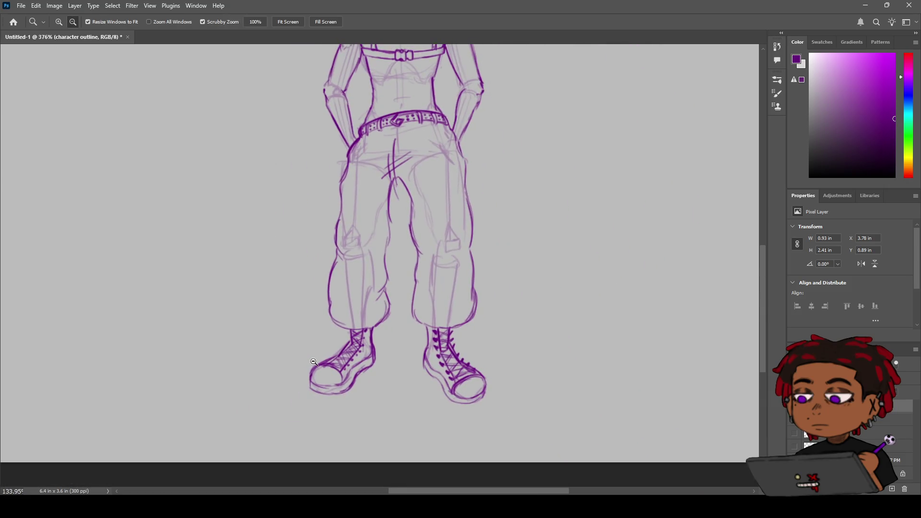
scroll(315, 338, "up", 3)
Add a short dark stroke at the left shoe's top edge
key("e")
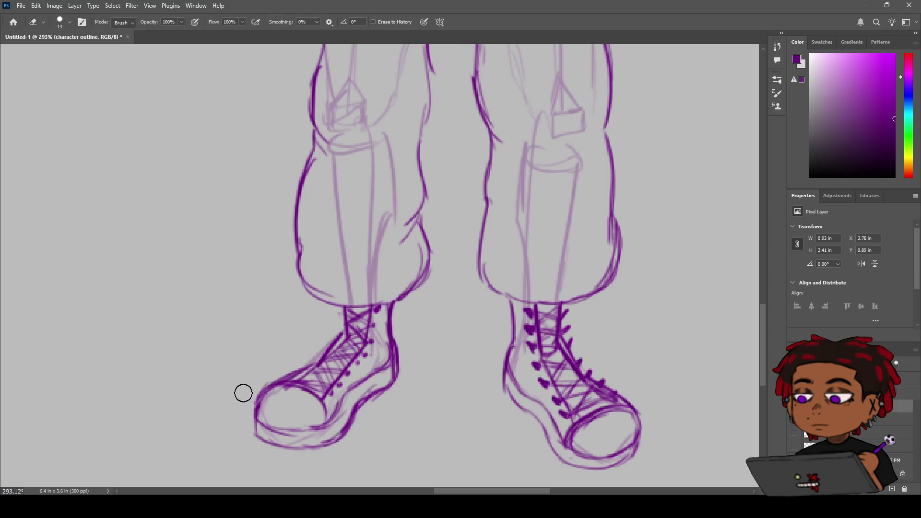
key("z")
scroll(352, 331, "down", 3)
scroll(352, 331, "down", 2)
scroll(341, 329, "up", 5)
key("b")
left_click_drag(371, 304, 375, 310)
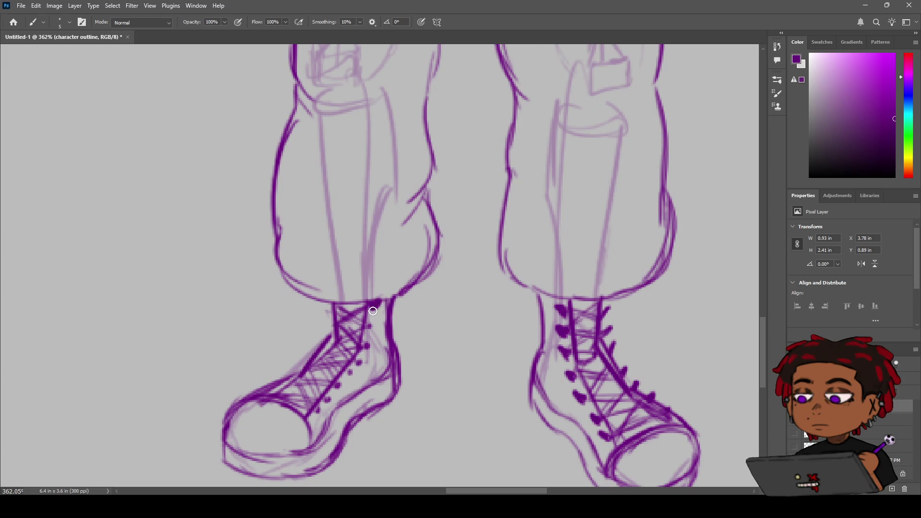
Thicken a lace line and add an eyelet mark on the left shoe
key("z")
left_click(406, 322, "alt")
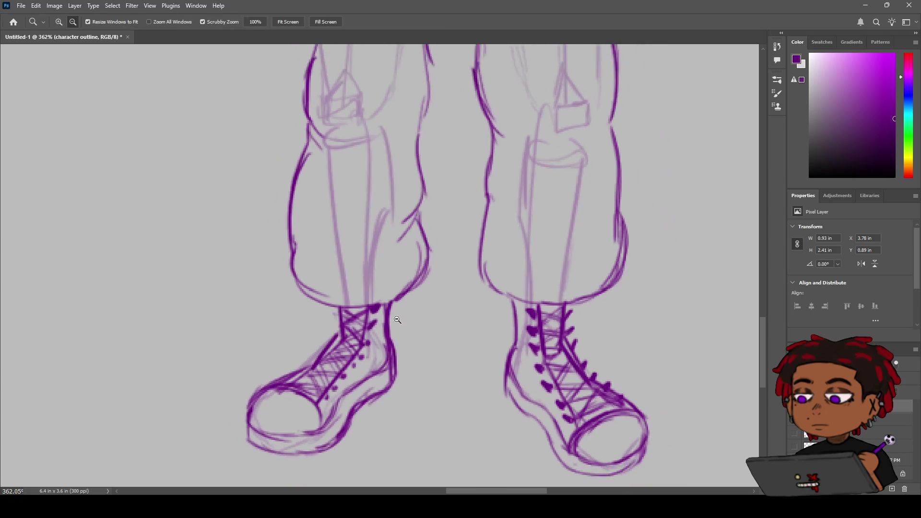
scroll(405, 321, "up", 4)
key("b")
key("h")
mouse_move(353, 353)
left_mouse_down()
mouse_move(407, 281)
mouse_move(385, 284)
left_mouse_up()
key("b")
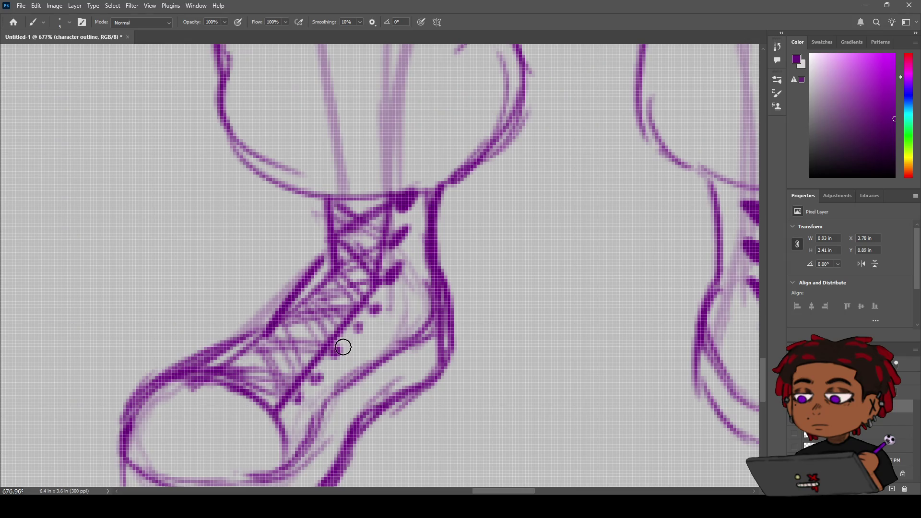
left_click_drag(390, 297, 319, 376)
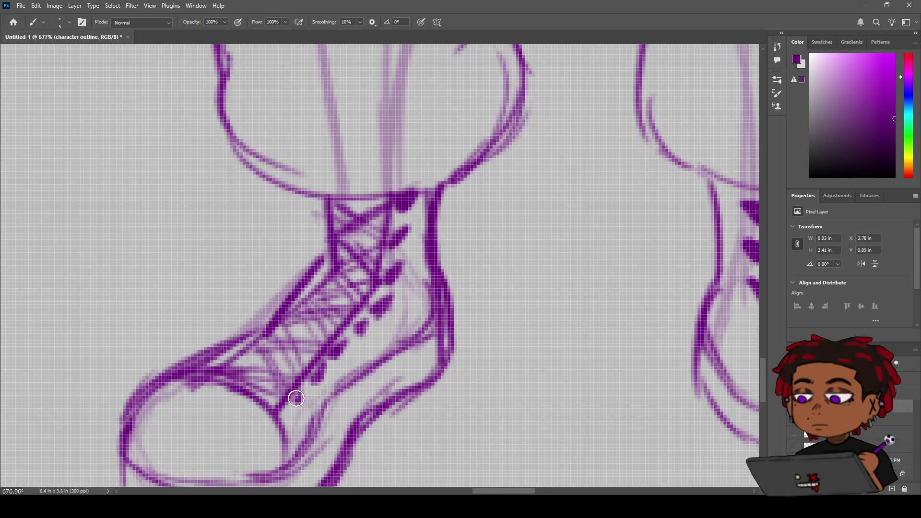
key("z")
scroll(348, 339, "down", 5)
Make the pole-and-belt and second sketch layers visible, then zoom out to both full figures
left_click(796, 436)
left_click(795, 437)
left_click(795, 446)
left_click(796, 446)
left_click(795, 434)
left_click(796, 446)
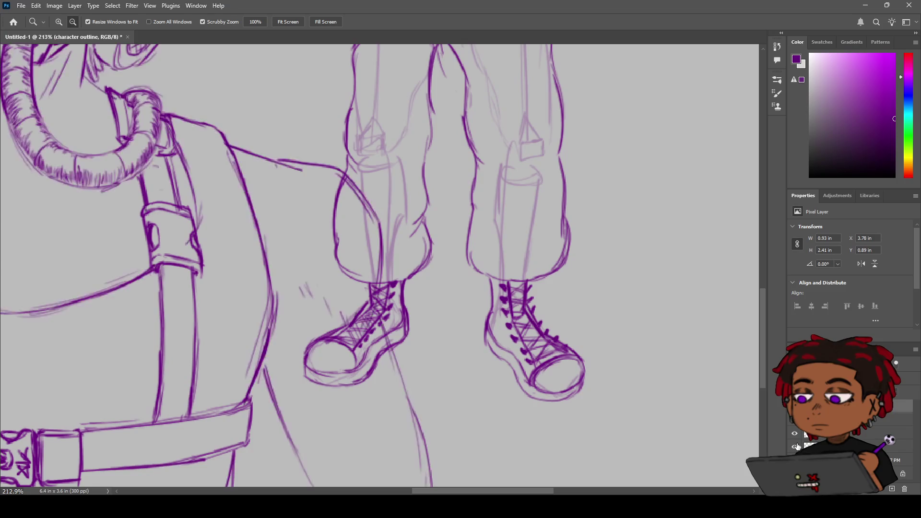
mouse_move(597, 335)
left_mouse_down()
mouse_move(549, 299)
mouse_move(575, 283)
mouse_move(578, 255)
mouse_move(525, 305)
mouse_move(567, 283)
mouse_move(544, 282)
mouse_move(554, 284)
mouse_move(551, 268)
mouse_move(494, 200)
mouse_move(465, 231)
mouse_move(530, 181)
mouse_move(485, 185)
left_mouse_up()
key("space")
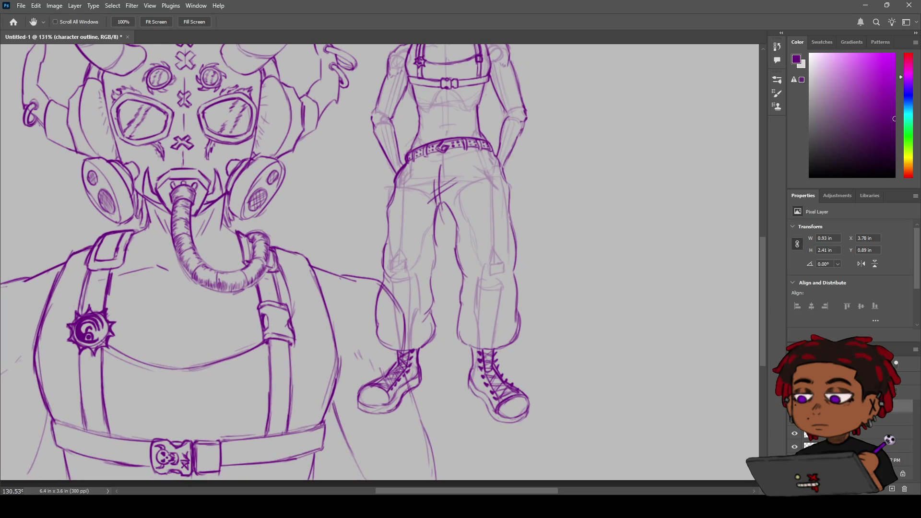
scroll(455, 247, "up", 3)
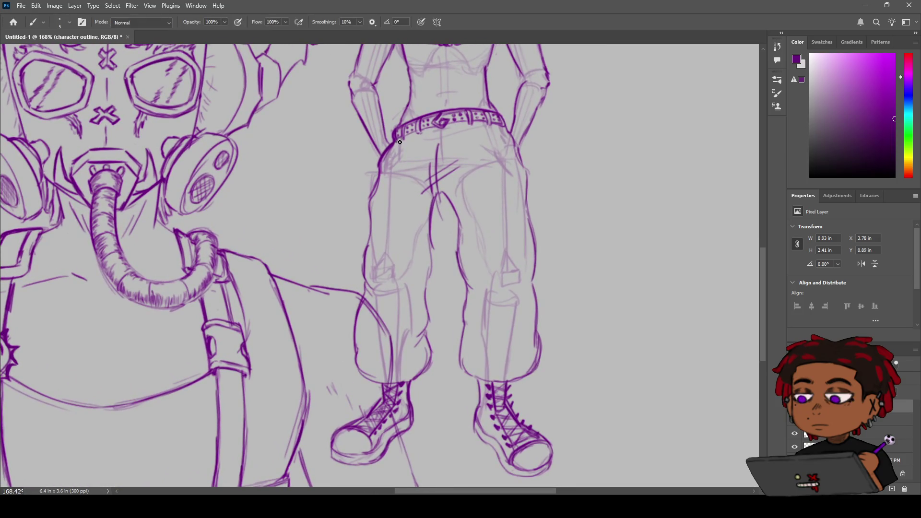
Ink bold hip contours below both ends of the belt, extending the right one down the thigh
key("z")
mouse_move(400, 151)
left_mouse_down()
mouse_move(430, 150)
mouse_move(397, 186)
left_mouse_up()
key("b")
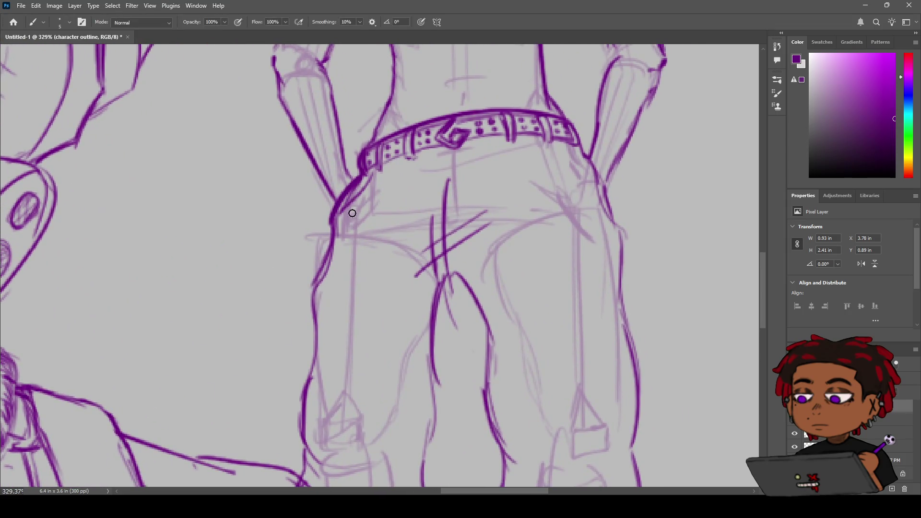
mouse_move(334, 228)
left_mouse_down()
mouse_move(370, 183)
mouse_move(364, 190)
left_mouse_up()
left_click_drag(569, 150, 589, 192)
key("ctrl+z")
left_click_drag(575, 151, 614, 228)
key("ctrl+z")
mouse_move(589, 185)
left_mouse_down()
mouse_move(613, 230)
mouse_move(580, 155)
mouse_move(623, 236)
mouse_move(618, 265)
left_mouse_up()
left_click_drag(332, 234, 315, 301)
Draw a curved band across the right thigh
key("space")
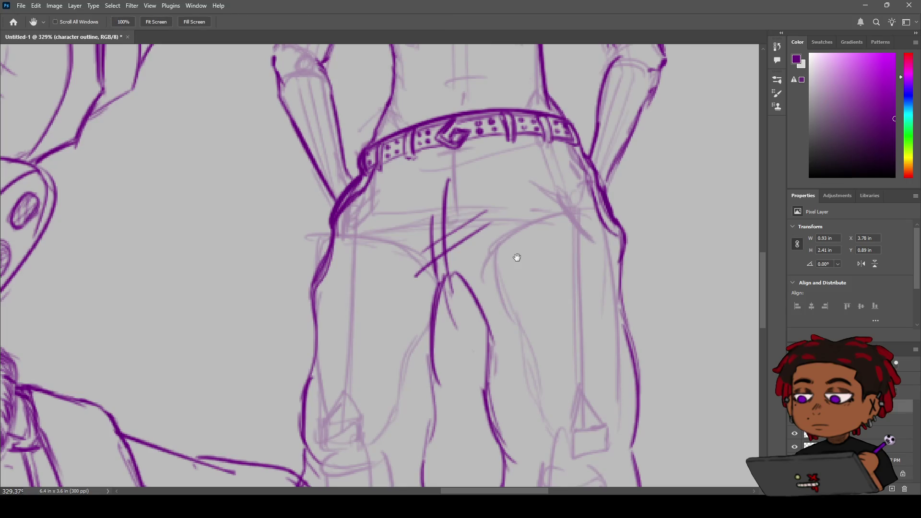
mouse_move(511, 272)
left_mouse_down()
mouse_move(433, 146)
mouse_move(434, 200)
mouse_move(453, 190)
left_mouse_up()
mouse_move(393, 240)
left_mouse_down()
mouse_move(522, 204)
mouse_move(475, 197)
mouse_move(413, 224)
mouse_move(522, 200)
mouse_move(437, 205)
mouse_move(398, 234)
mouse_move(470, 211)
left_mouse_up()
key("ctrl+z")
left_click_drag(421, 232, 536, 197)
key("ctrl+z")
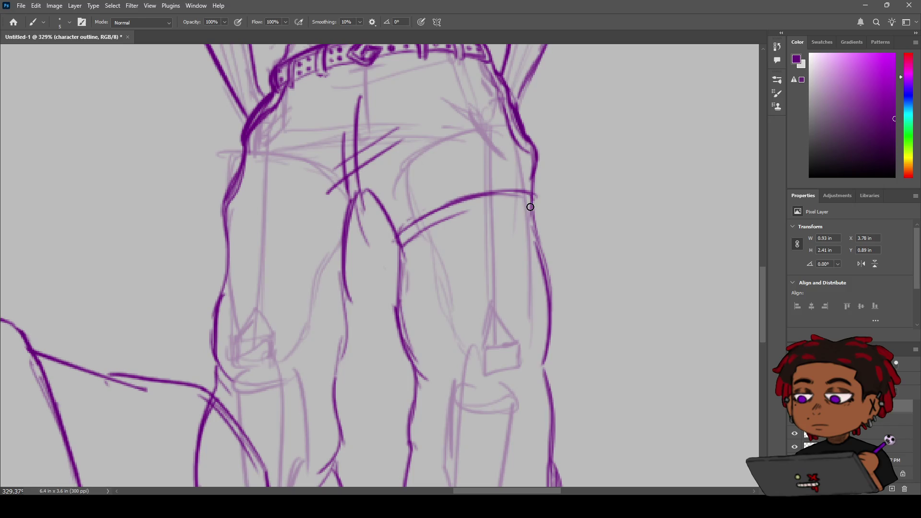
Extend the lower line of the thigh band to the right, discarding trial vertical strokes
mouse_move(454, 217)
left_mouse_down()
mouse_move(537, 210)
mouse_move(478, 196)
left_mouse_up()
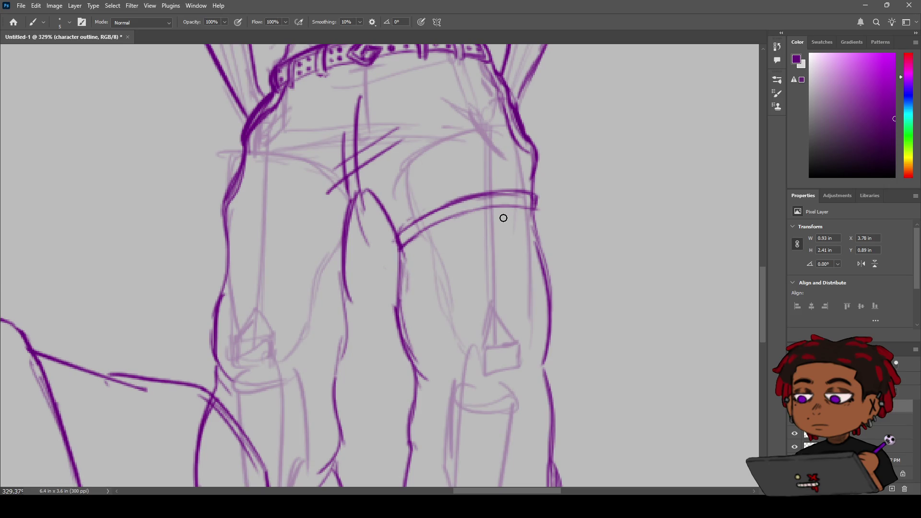
left_click_drag(500, 206, 504, 254)
key("ctrl+z")
mouse_move(510, 210)
left_mouse_down()
mouse_move(517, 276)
mouse_move(523, 259)
left_mouse_up()
key("ctrl+z")
key("ctrl+z")
left_click_drag(511, 210, 525, 268)
left_click_drag(511, 210, 527, 284)
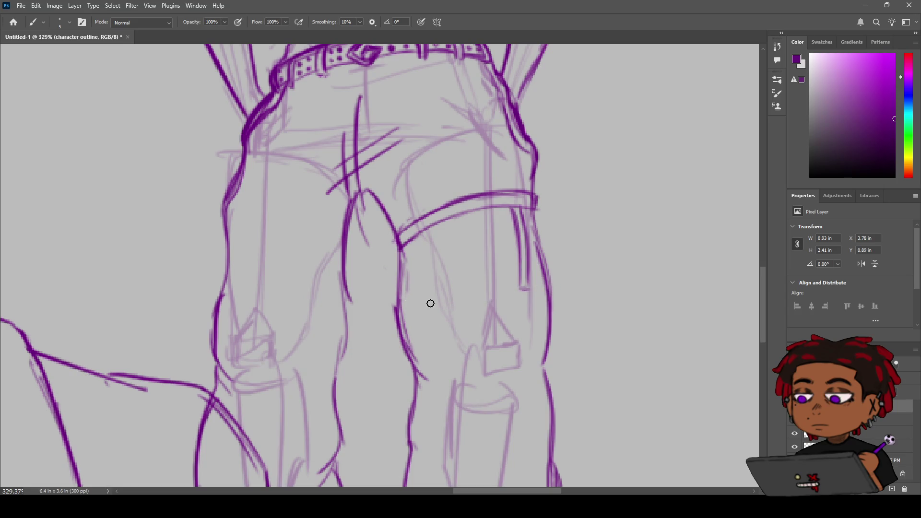
key("ctrl+z")
key("ctrl+z")
key("ctrl+z")
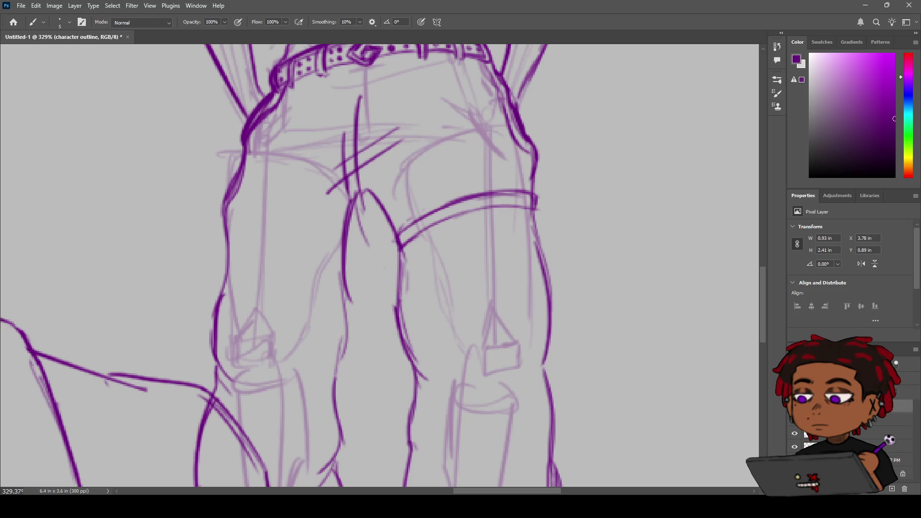
Ink a line down from the band junction and a second straight band across the leg
left_click_drag(413, 261, 398, 268)
left_click_drag(401, 238, 402, 297)
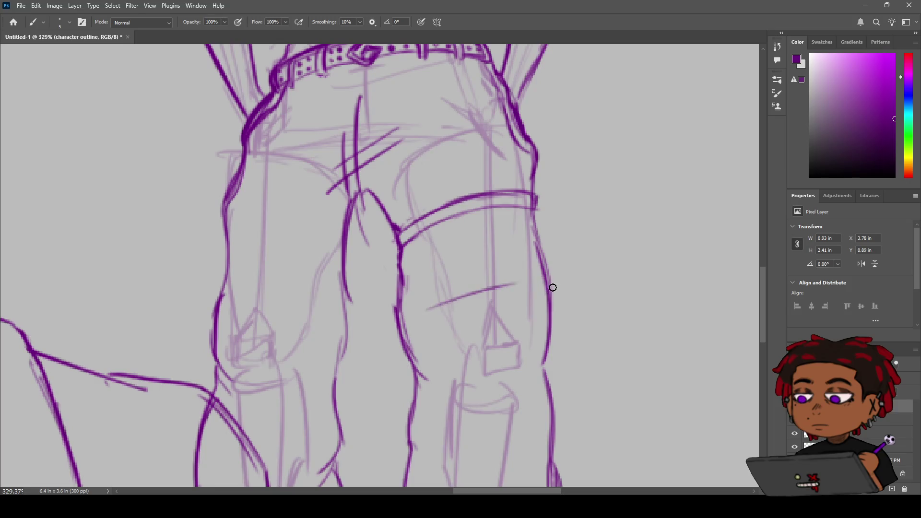
mouse_move(404, 316)
left_mouse_down()
mouse_move(525, 305)
mouse_move(403, 317)
mouse_move(436, 323)
mouse_move(550, 302)
mouse_move(480, 325)
left_mouse_up()
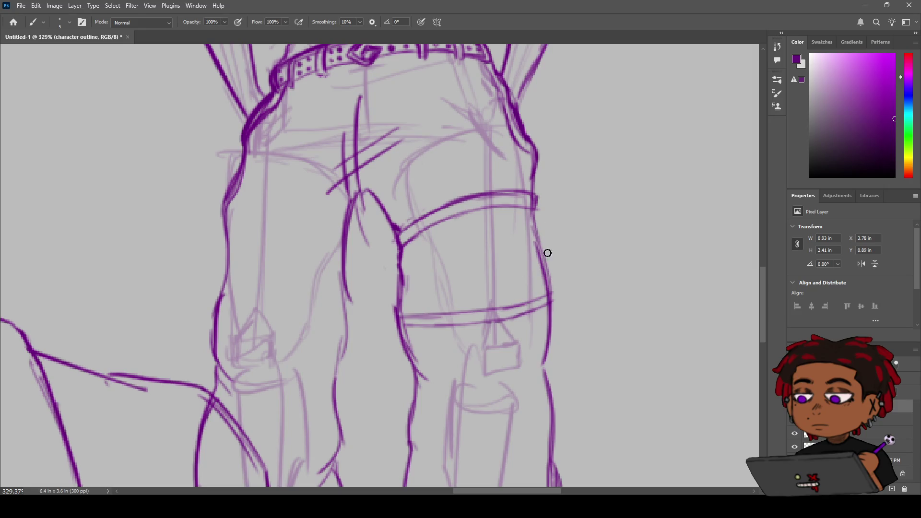
scroll(576, 239, "down", 5)
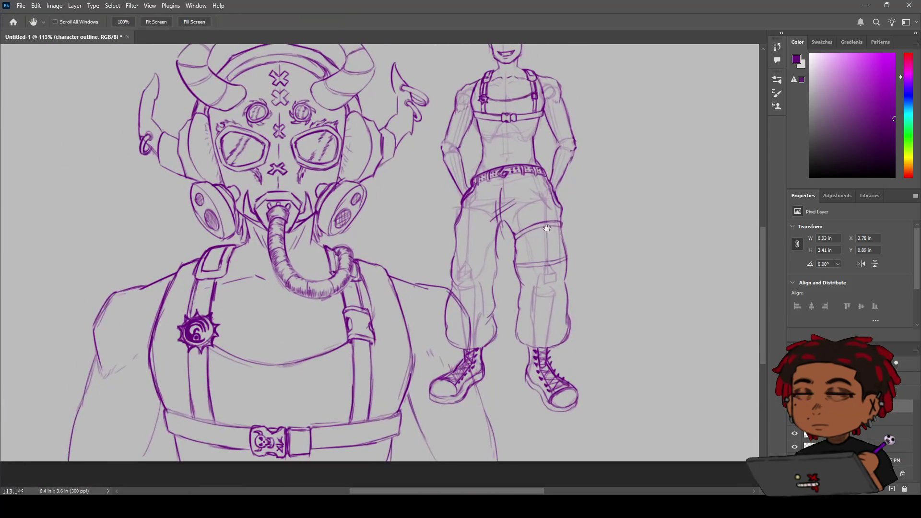
Trace along the lower knee band on the right leg
scroll(545, 230, "up", 5)
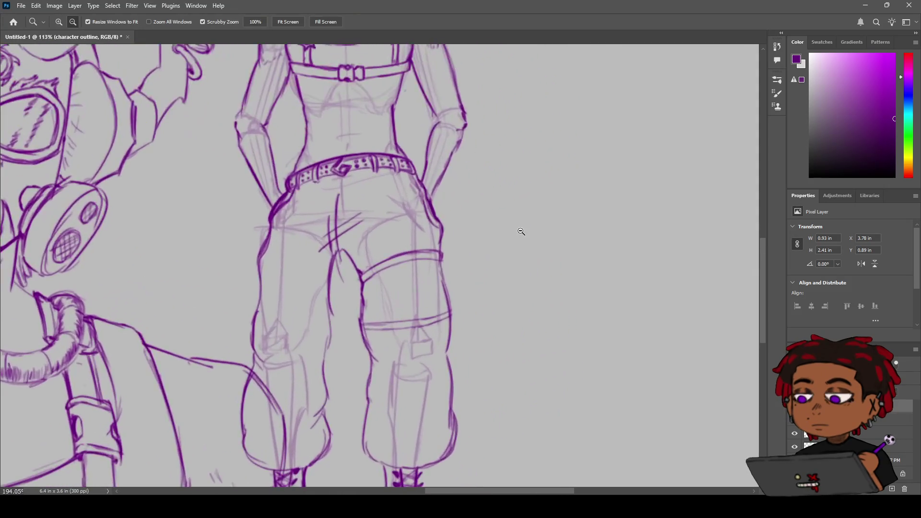
key("b")
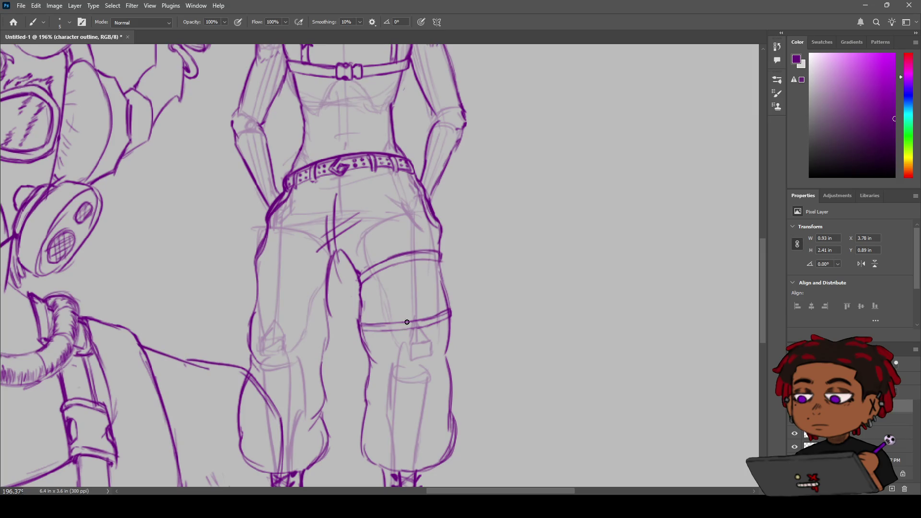
left_click_drag(371, 330, 428, 325)
Ink two vertical side lines inside the thigh pocket down to the lower band
scroll(473, 304, "up", 4)
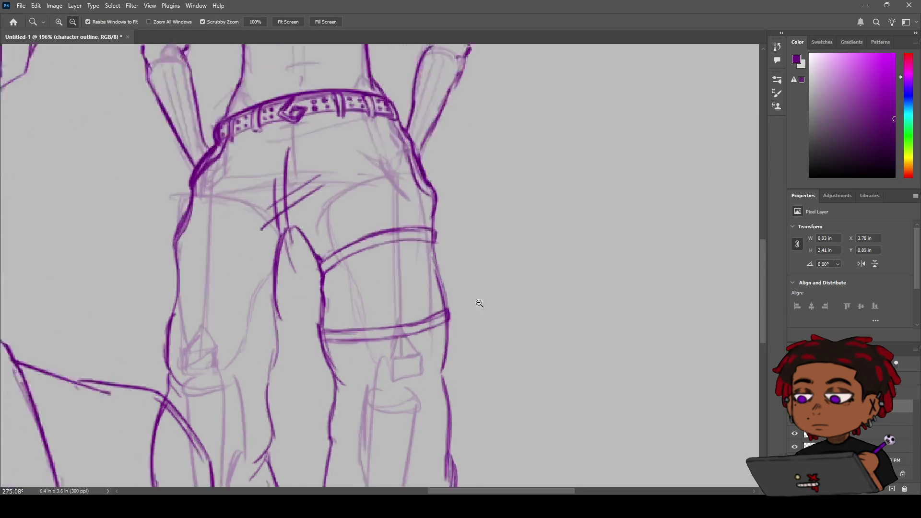
mouse_move(477, 294)
left_mouse_down()
mouse_move(449, 272)
mouse_move(446, 250)
left_mouse_up()
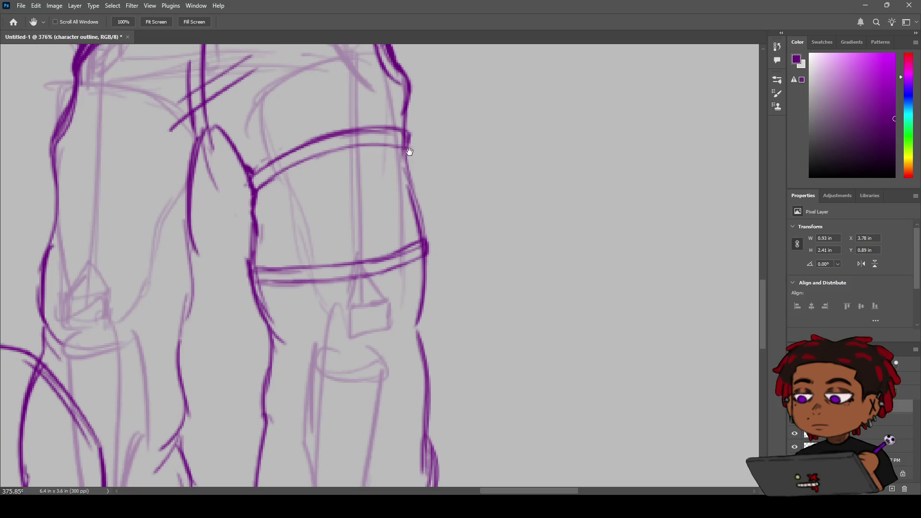
key("b")
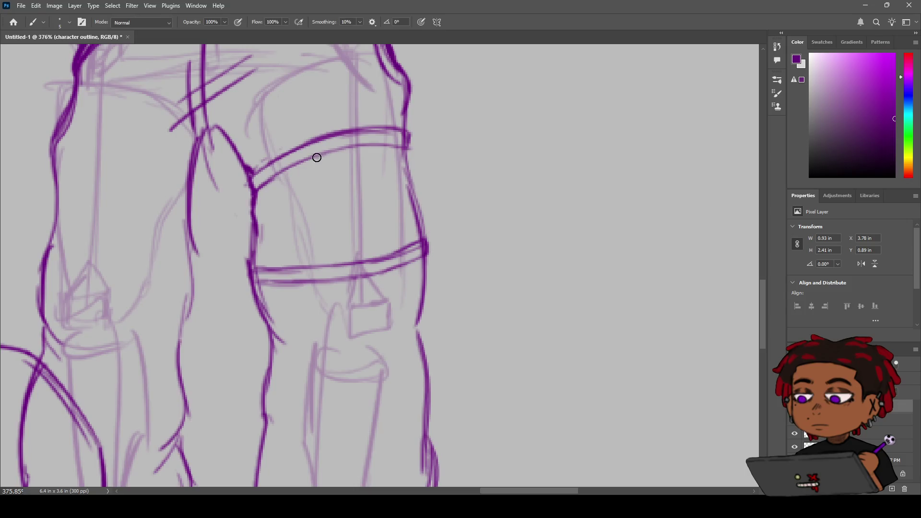
left_click_drag(282, 175, 285, 247)
key("ctrl+z")
left_click_drag(281, 175, 288, 255)
left_click_drag(283, 178, 290, 269)
key("ctrl+z")
left_click_drag(286, 237, 296, 265)
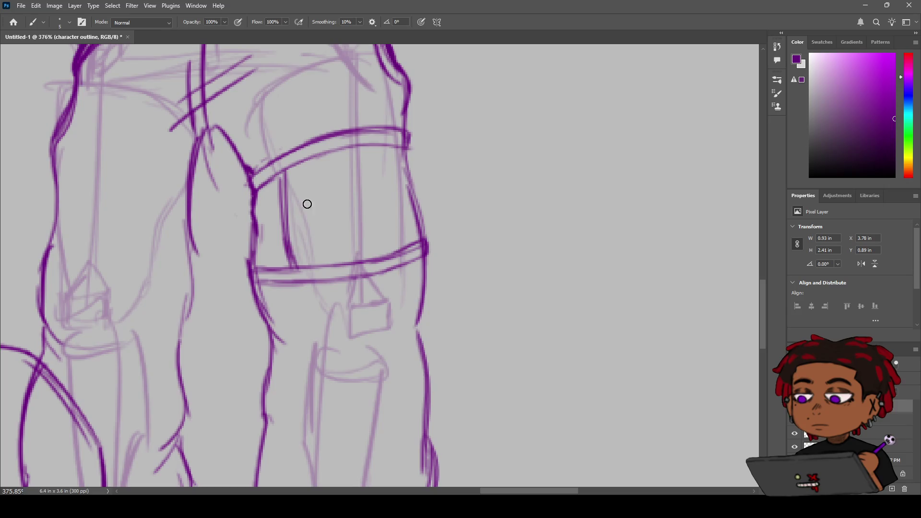
left_click_drag(383, 146, 396, 245)
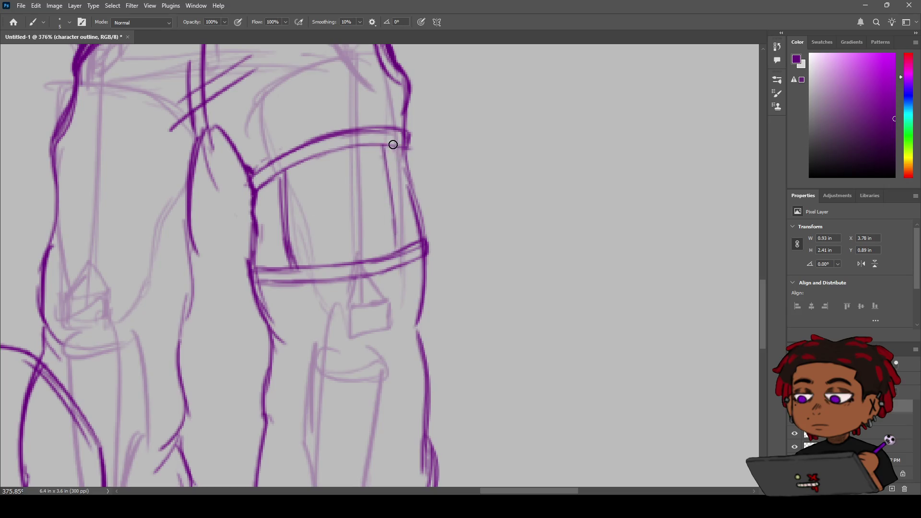
key("z")
mouse_move(425, 184)
left_mouse_down()
mouse_move(374, 211)
mouse_move(431, 169)
left_mouse_up()
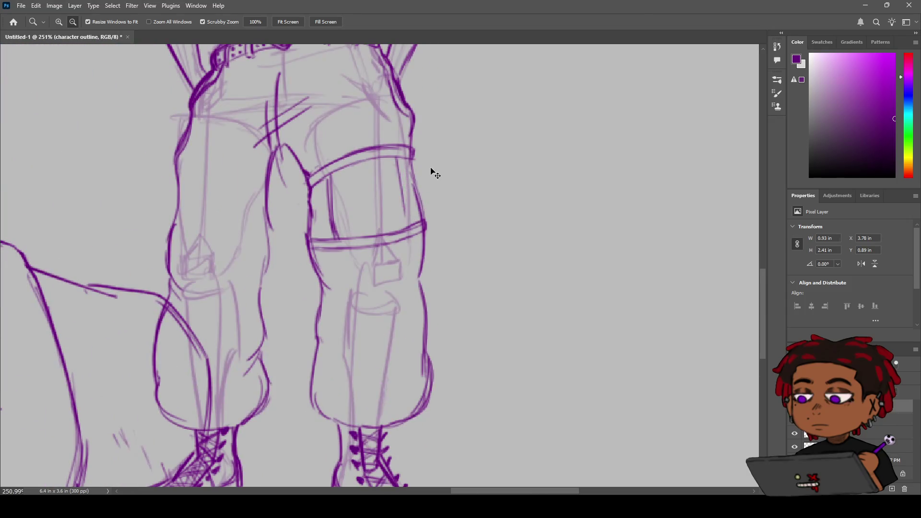
key("ctrl+z")
key("ctrl+z")
key("ctrl+z")
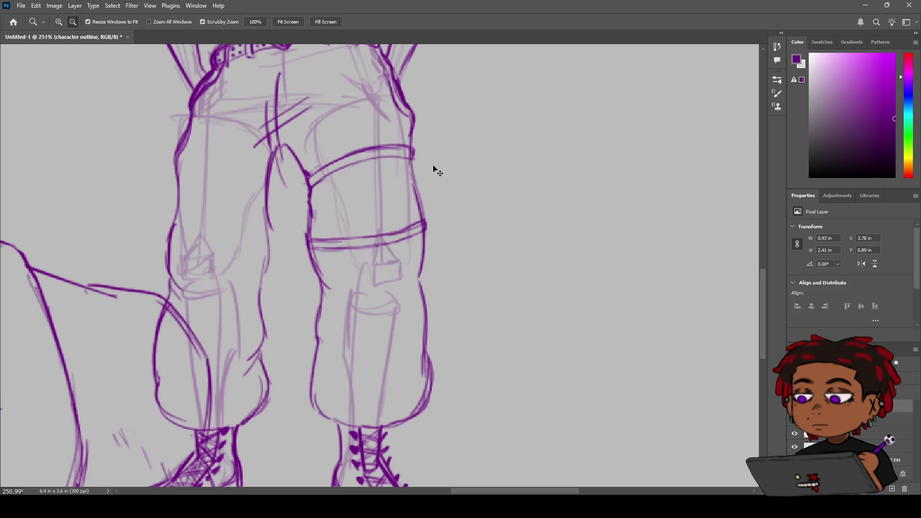
left_click(433, 166, "alt")
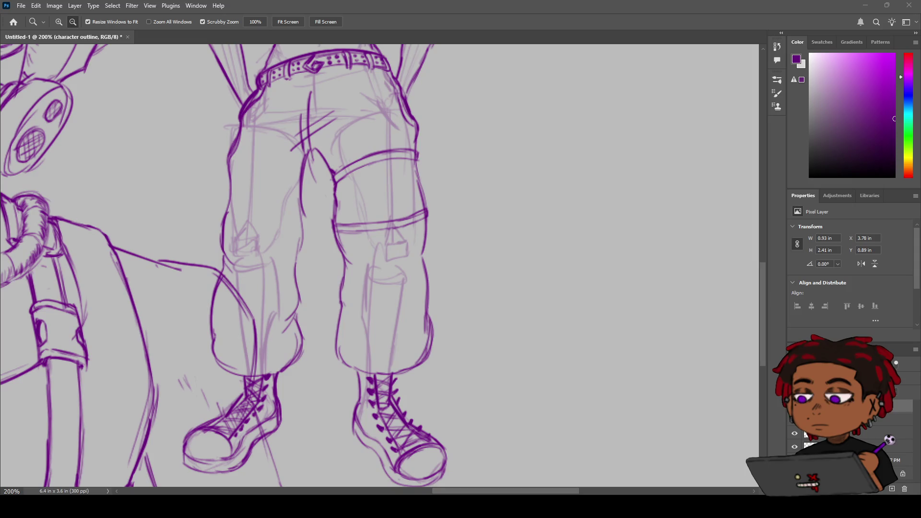
Retrace the pant hem above the left boot
mouse_move(473, 240)
left_mouse_down()
mouse_move(430, 255)
mouse_move(472, 250)
left_mouse_up()
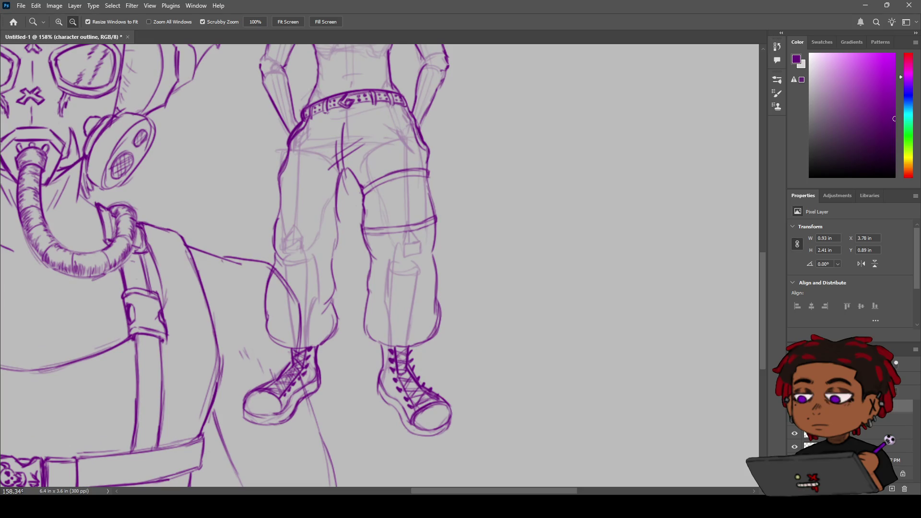
mouse_move(469, 223)
left_mouse_down()
mouse_move(447, 224)
mouse_move(477, 234)
mouse_move(442, 243)
mouse_move(494, 232)
mouse_move(427, 247)
mouse_move(456, 212)
left_mouse_up()
key("b")
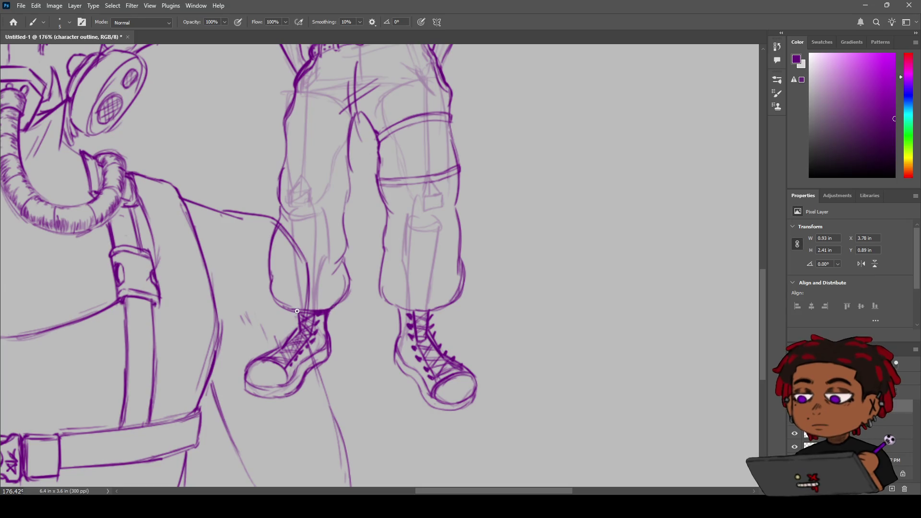
left_click_drag(380, 291, 405, 308)
Outline a small rectangular pocket on the outer thigh of the left leg
mouse_move(379, 195)
left_mouse_down()
mouse_move(336, 229)
mouse_move(368, 241)
mouse_move(375, 202)
left_mouse_up()
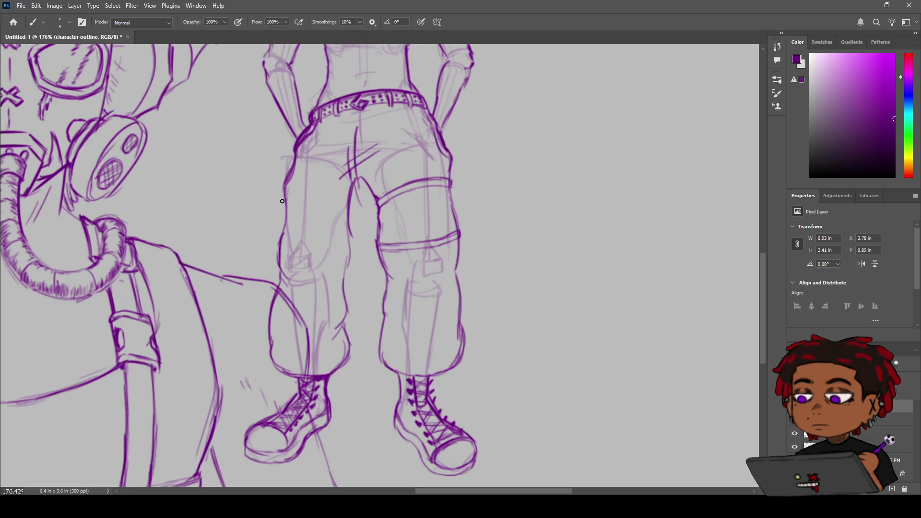
left_click_drag(281, 201, 302, 192)
left_click_drag(282, 201, 286, 196)
mouse_move(302, 195)
left_mouse_down()
mouse_move(300, 228)
mouse_move(277, 224)
mouse_move(300, 224)
mouse_move(279, 195)
mouse_move(279, 222)
mouse_move(264, 222)
mouse_move(265, 212)
mouse_move(263, 223)
left_mouse_up()
key("z")
key("e")
Thicken the upper pocket's top-right edge and add a flap line inside it
key("b")
key("ctrl+z")
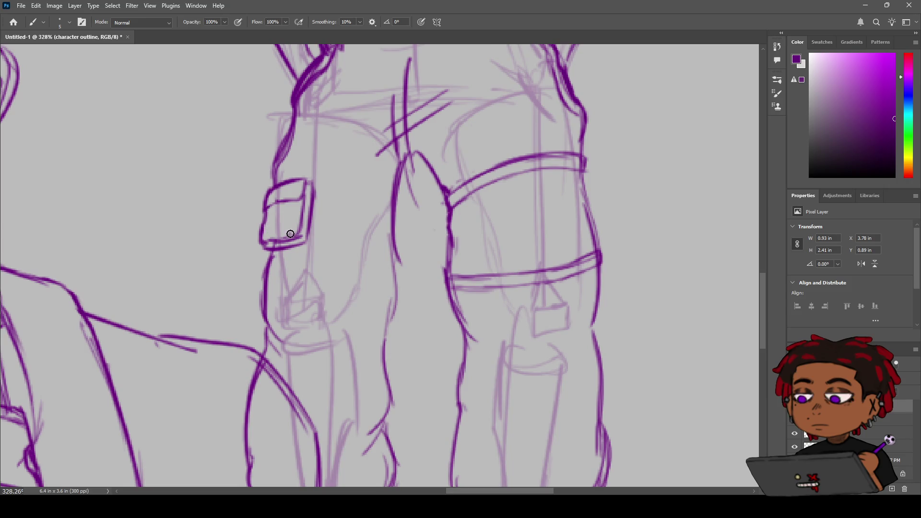
left_click_drag(307, 184, 311, 196)
left_click_drag(278, 197, 279, 210)
Draw a narrow slanted pocket lower on the left leg's outer edge
key("z")
mouse_move(323, 289)
left_mouse_down()
mouse_move(283, 376)
mouse_move(345, 314)
mouse_move(279, 305)
mouse_move(316, 283)
mouse_move(318, 211)
left_mouse_up()
key("space")
mouse_move(281, 241)
left_mouse_down()
mouse_move(305, 237)
mouse_move(290, 294)
left_mouse_up()
key("ctrl+z")
key("ctrl+z")
mouse_move(298, 239)
left_mouse_down()
mouse_move(291, 283)
mouse_move(276, 293)
left_mouse_up()
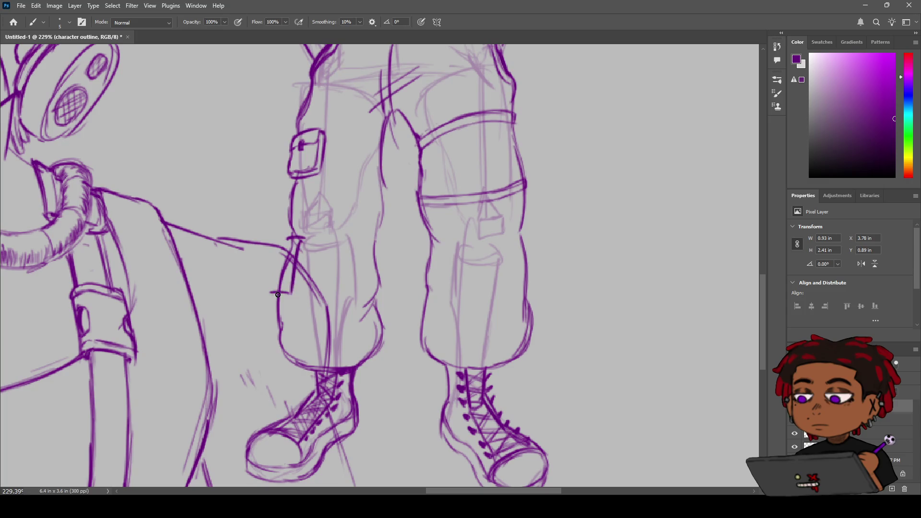
key("ctrl+z")
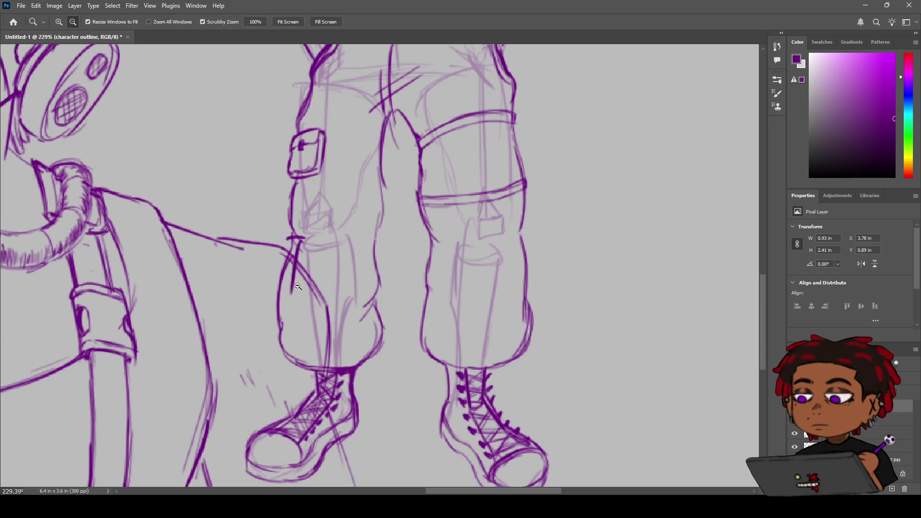
left_click_drag(288, 238, 282, 258)
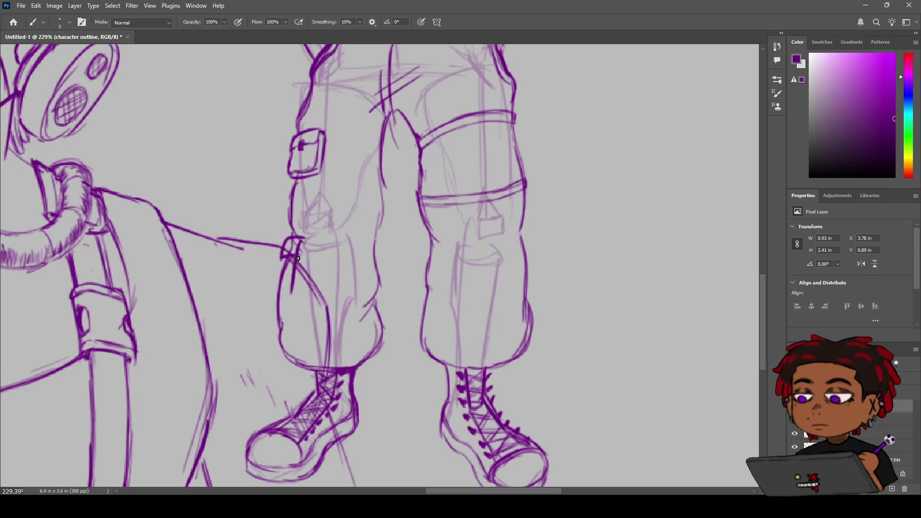
mouse_move(280, 263)
left_mouse_down()
mouse_move(272, 288)
mouse_move(290, 294)
mouse_move(295, 287)
mouse_move(284, 274)
mouse_move(282, 289)
left_mouse_up()
key("e")
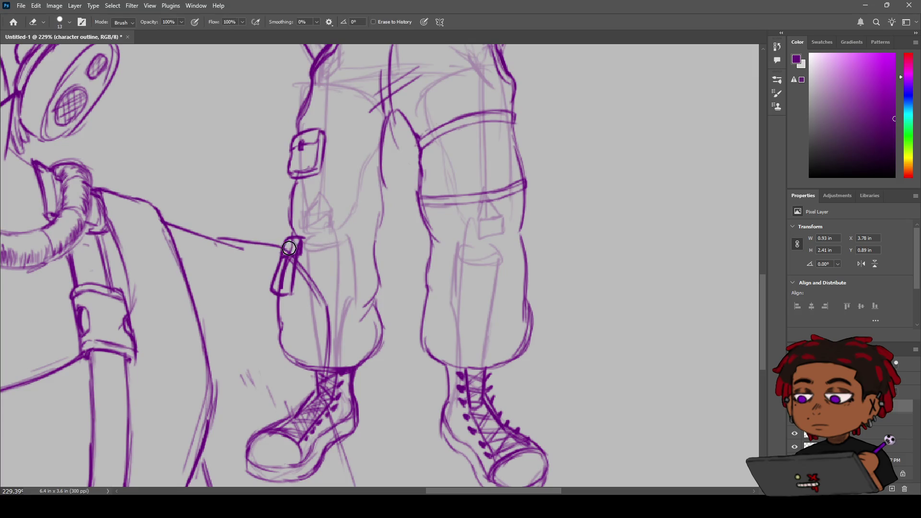
Ink a fold line down the left leg's inner edge, removing a stray diagonal on the right leg
key("z")
left_click(313, 235, "alt")
left_click(316, 234)
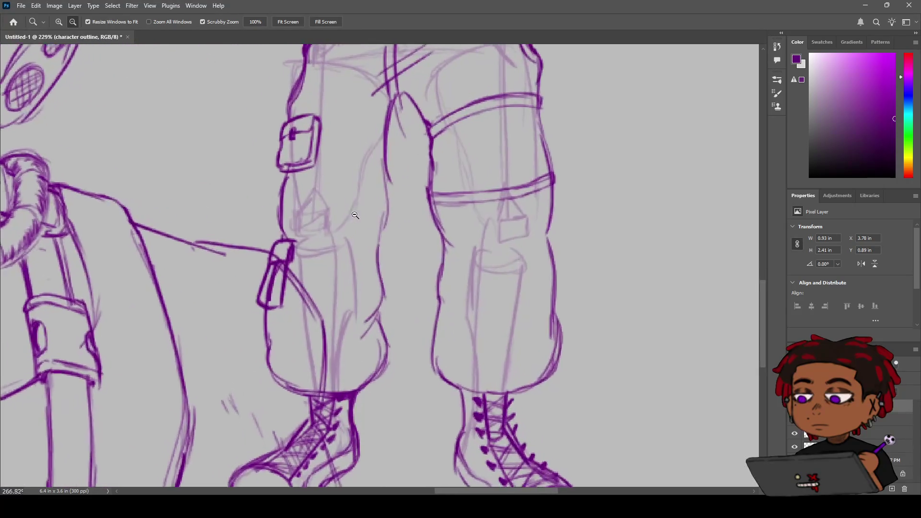
key("b")
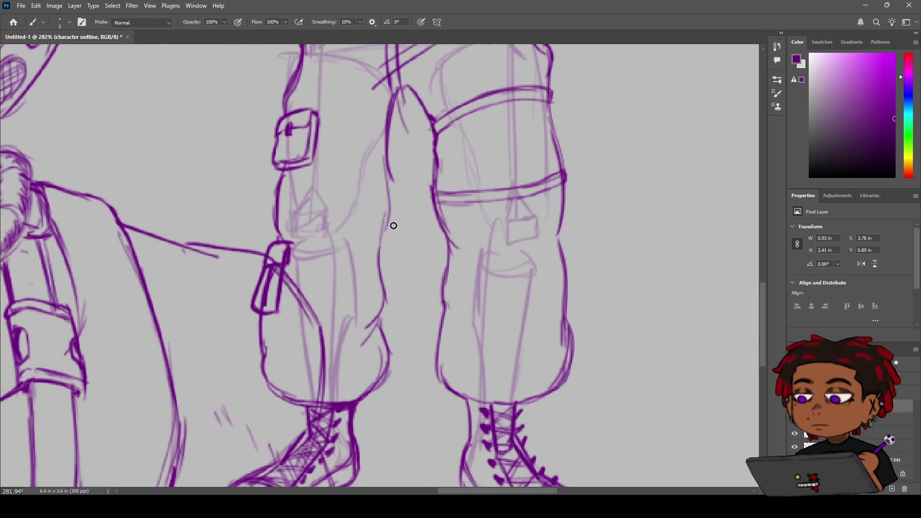
mouse_move(386, 310)
left_mouse_down()
mouse_move(373, 324)
mouse_move(393, 346)
mouse_move(386, 370)
left_mouse_up()
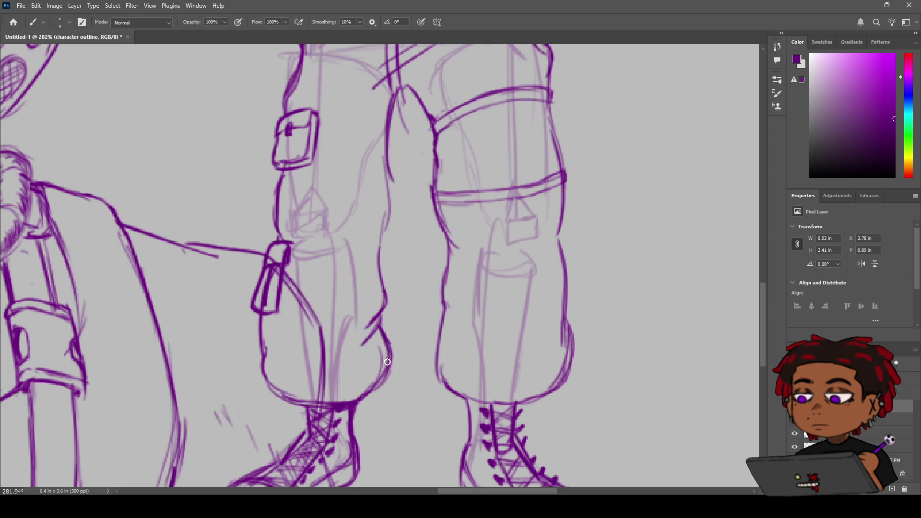
mouse_move(453, 305)
left_mouse_down()
mouse_move(475, 331)
mouse_move(464, 342)
mouse_move(445, 309)
mouse_move(448, 326)
mouse_move(510, 358)
left_mouse_up()
key("ctrl+z")
key("ctrl+z")
key("ctrl+z")
key("z")
mouse_move(551, 285)
left_mouse_down()
mouse_move(507, 303)
mouse_move(526, 287)
mouse_move(530, 243)
mouse_move(406, 257)
mouse_move(409, 274)
mouse_move(450, 257)
mouse_move(450, 228)
left_mouse_up()
key("h")
key("z")
Outline a tall side pocket with a flap beside the right pant leg
key("b")
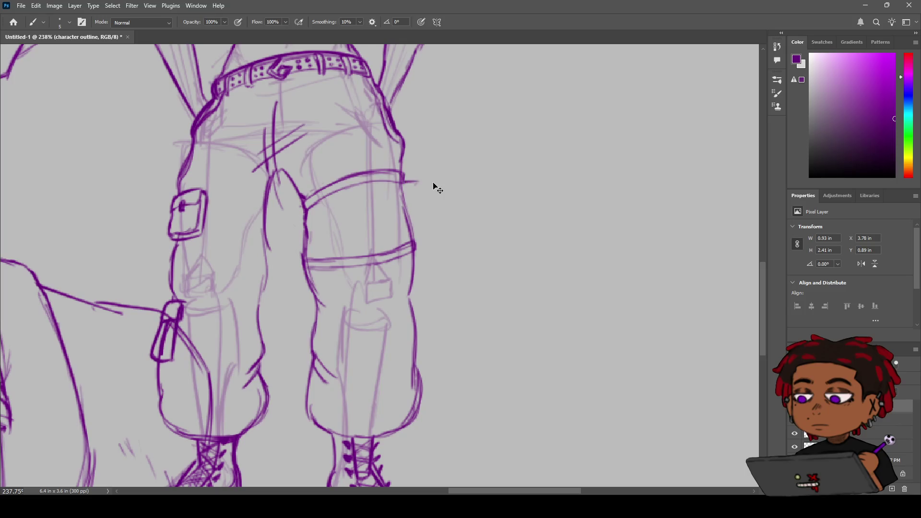
mouse_move(404, 182)
left_mouse_down()
mouse_move(415, 183)
mouse_move(437, 258)
left_mouse_up()
left_click_drag(418, 181, 430, 243)
mouse_move(423, 186)
left_mouse_down()
mouse_move(434, 262)
mouse_move(416, 270)
mouse_move(435, 265)
left_mouse_up()
mouse_move(426, 199)
left_mouse_down()
mouse_move(438, 267)
mouse_move(425, 210)
mouse_move(402, 182)
mouse_move(422, 183)
left_mouse_up()
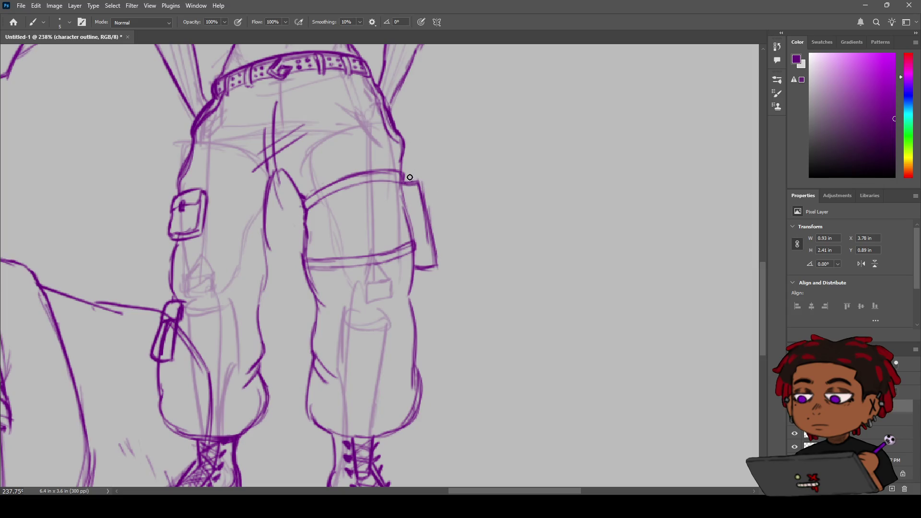
mouse_move(403, 168)
left_mouse_down()
mouse_move(415, 165)
mouse_move(424, 188)
mouse_move(422, 164)
mouse_move(429, 202)
left_mouse_up()
left_click_drag(422, 184, 413, 174)
mouse_move(429, 205)
left_mouse_down()
mouse_move(416, 172)
mouse_move(446, 173)
mouse_move(436, 183)
mouse_move(469, 173)
mouse_move(461, 173)
left_mouse_up()
Add a small curl at the side pocket's top corner and zoom out to frame the figure
key("z")
key("b")
mouse_move(415, 220)
left_mouse_down()
mouse_move(417, 212)
mouse_move(415, 241)
left_mouse_up()
key("ctrl+z")
key("ctrl+z")
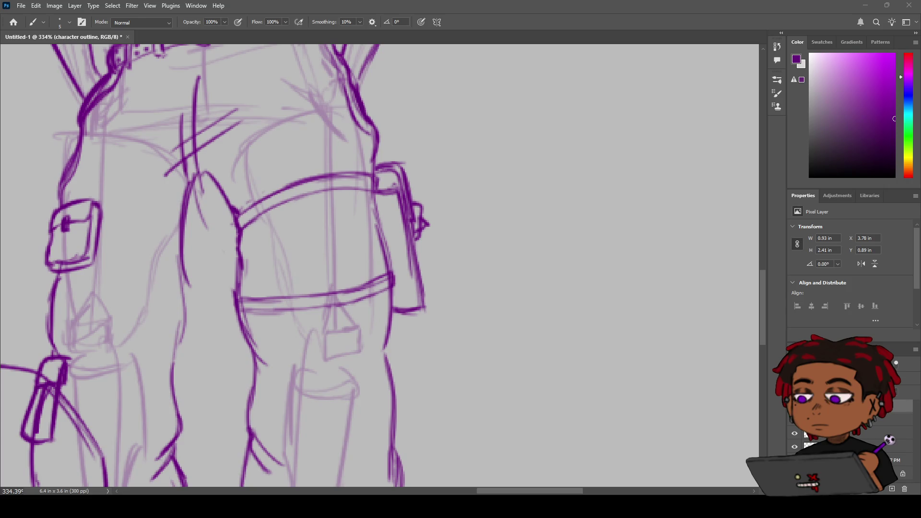
key("z")
mouse_move(434, 198)
left_mouse_down()
mouse_move(391, 207)
mouse_move(409, 214)
mouse_move(431, 251)
left_mouse_up()
key("space")
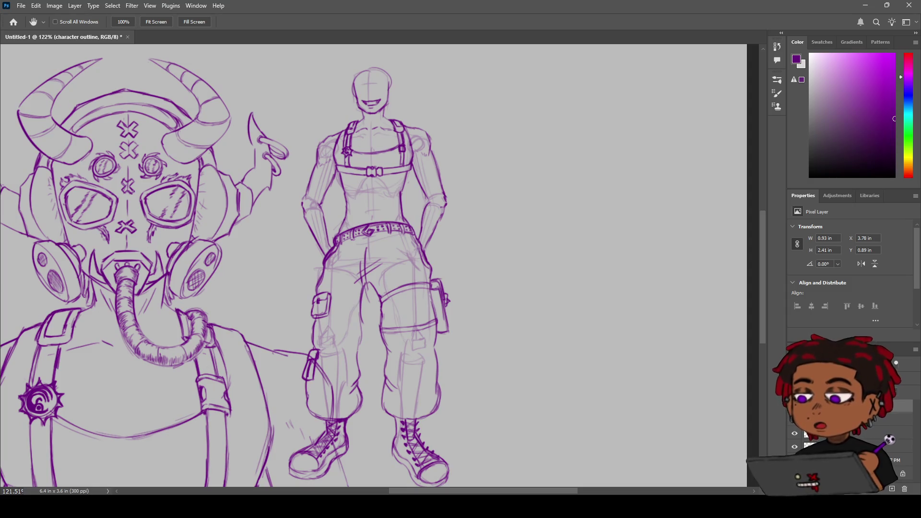
Zoom in on the torso and try a line down it, undoing the attempts
key("z")
left_click_drag(370, 194, 407, 164)
key("b")
scroll(407, 165, "up", 2)
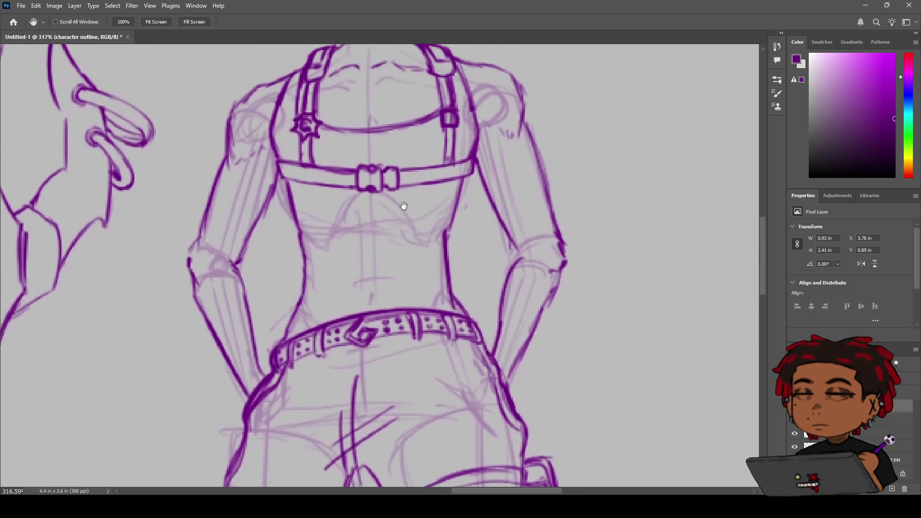
left_click_drag(307, 186, 310, 250)
key("ctrl+z")
left_click_drag(308, 185, 321, 262)
key("z")
key("ctrl+z")
key("b")
Ink and darken the harness strap lines down the left and right torso
left_click_drag(307, 185, 320, 242)
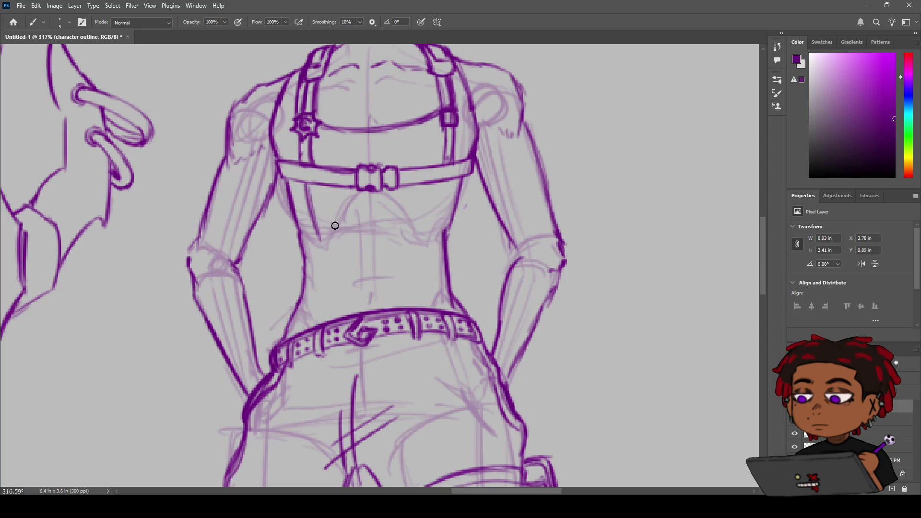
left_click_drag(316, 185, 334, 237)
mouse_move(443, 180)
left_mouse_down()
mouse_move(429, 234)
mouse_move(436, 234)
mouse_move(443, 191)
mouse_move(426, 233)
left_mouse_up()
mouse_move(321, 181)
left_mouse_down()
mouse_move(314, 204)
mouse_move(334, 239)
left_mouse_up()
left_click_drag(307, 187, 324, 237)
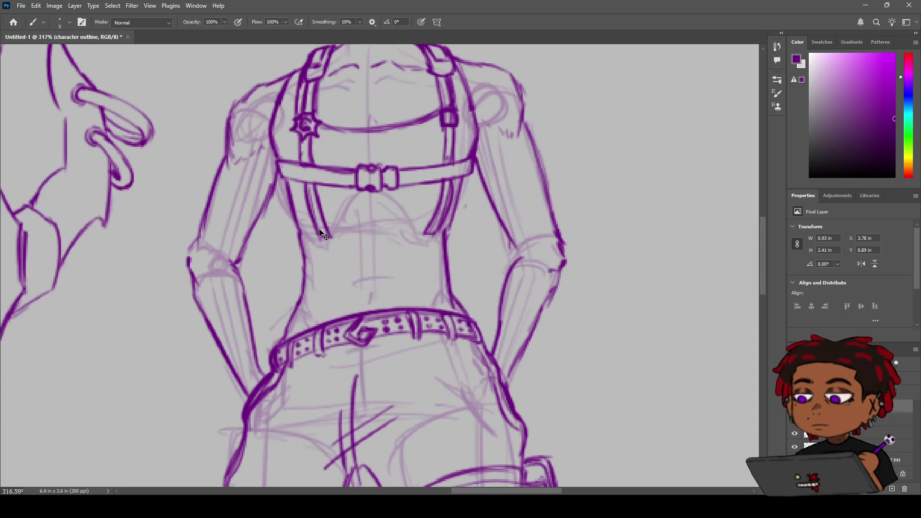
Ink the curved upper and lower edges of the chest band across the torso
mouse_move(310, 229)
left_mouse_down()
mouse_move(354, 242)
mouse_move(343, 237)
mouse_move(447, 224)
left_mouse_up()
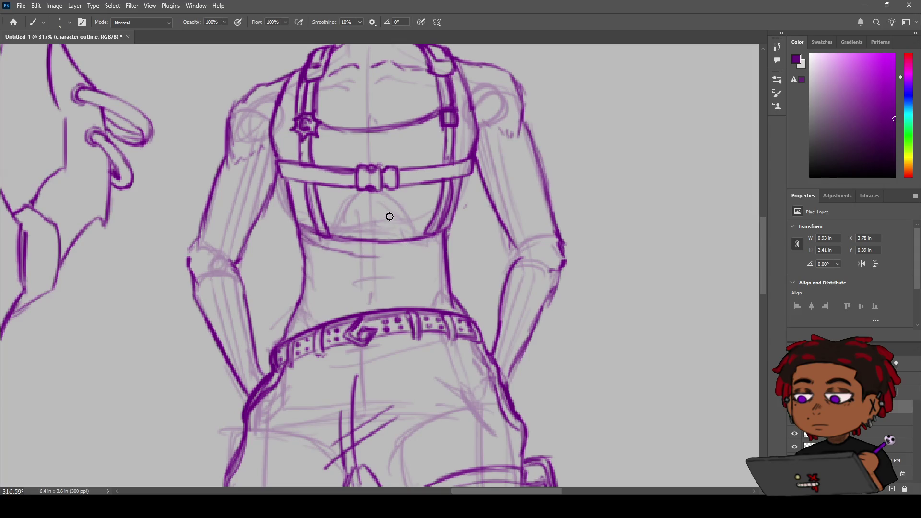
mouse_move(344, 246)
left_mouse_down()
mouse_move(408, 255)
mouse_move(442, 242)
mouse_move(387, 255)
mouse_move(294, 234)
mouse_move(297, 242)
left_mouse_up()
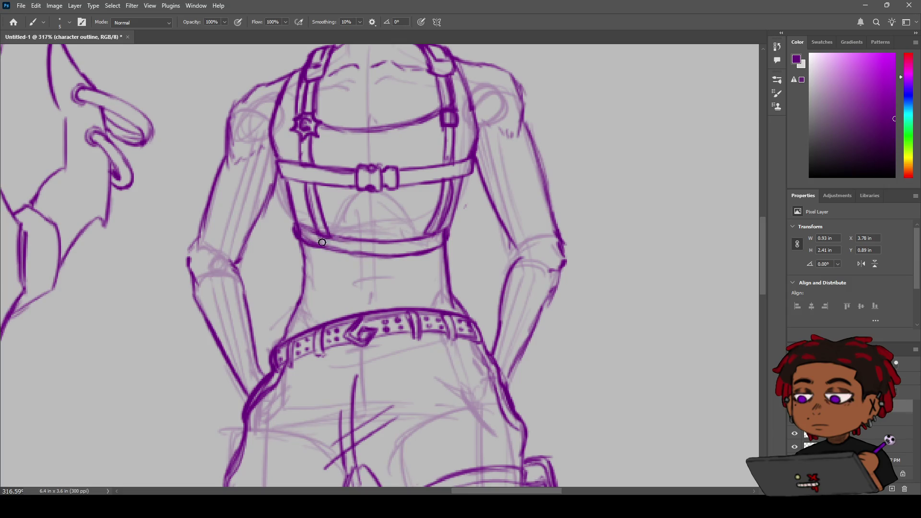
mouse_move(293, 224)
left_mouse_down()
mouse_move(379, 238)
mouse_move(443, 226)
mouse_move(394, 240)
mouse_move(431, 247)
left_mouse_up()
key("z")
Undo the rough lower-strap strokes and a trial line under the harness
key("ctrl+z")
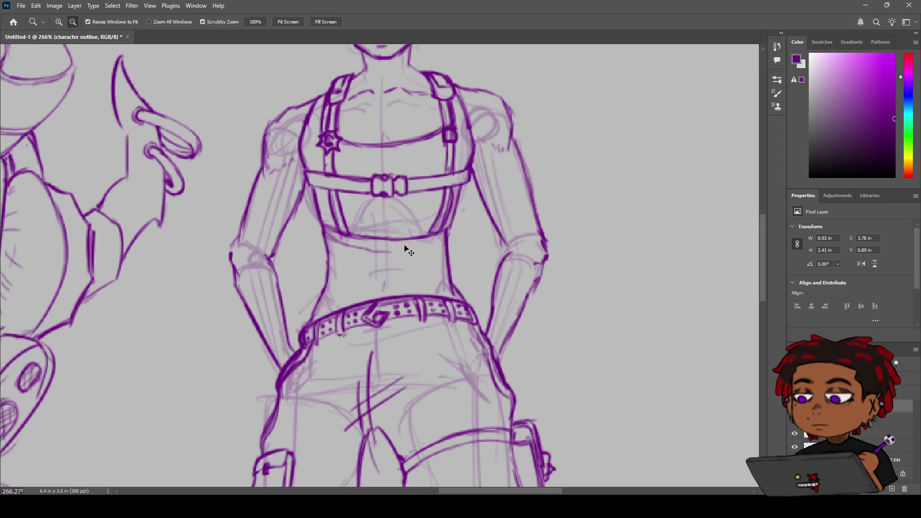
key("ctrl+z")
key("ctrl+z")
key("ctrl+z")
key("ctrl+z")
key("b")
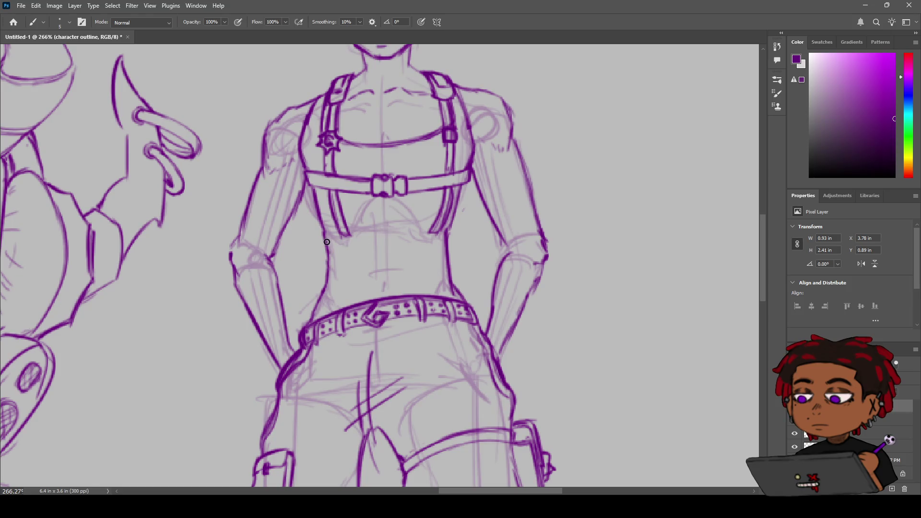
left_click_drag(347, 237, 439, 229)
key("ctrl+z")
Ink a clean line under the chest harness and touch up the left body contour
mouse_move(324, 241)
left_mouse_down()
mouse_move(449, 237)
mouse_move(348, 231)
left_mouse_up()
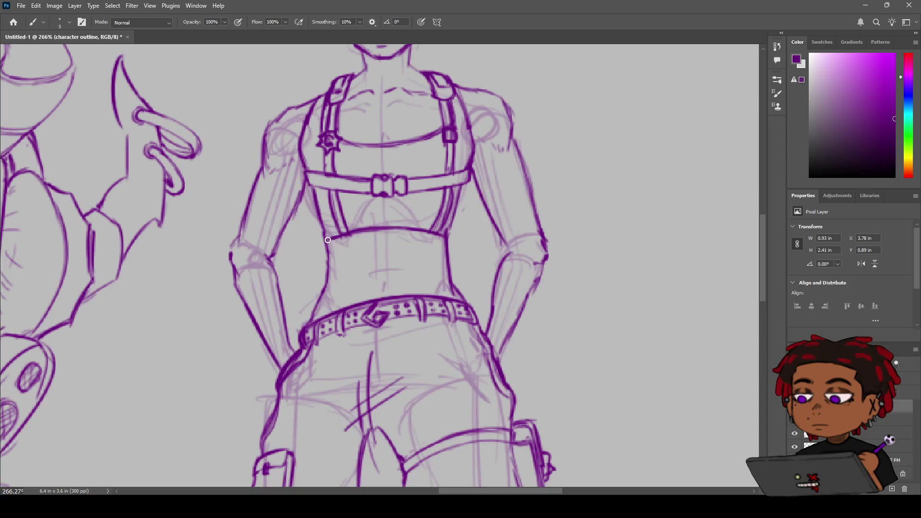
mouse_move(329, 244)
left_mouse_down()
mouse_move(324, 249)
mouse_move(449, 240)
left_mouse_up()
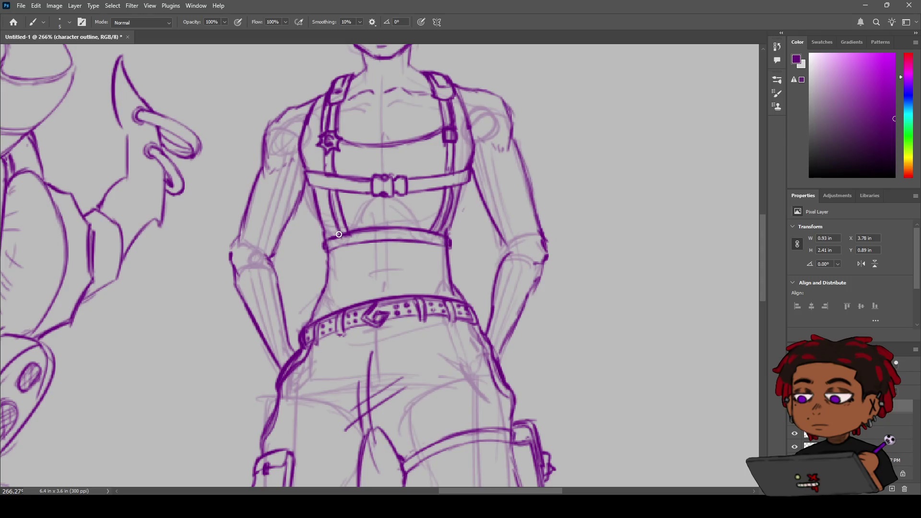
key("z")
scroll(347, 231, "down", 5)
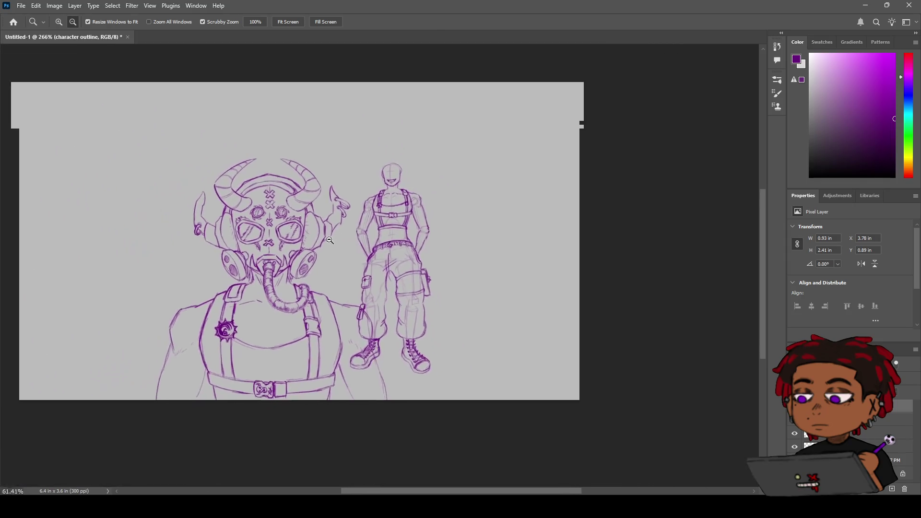
Erase the band's middle section and draw a small buckle in the gap
scroll(379, 223, "up", 5)
scroll(378, 224, "up", 2)
key("e")
left_click_drag(377, 230, 393, 245)
key("b")
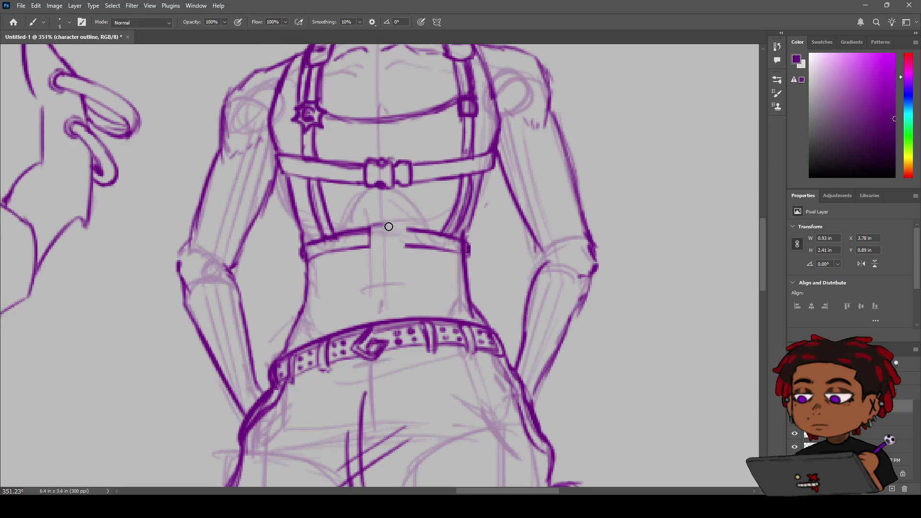
mouse_move(374, 224)
left_mouse_down()
mouse_move(389, 242)
mouse_move(367, 246)
left_mouse_up()
left_click_drag(404, 228, 405, 244)
Zoom out to check both characters, back in on the torso, then out to the whole image
key("z")
scroll(403, 229, "down", 5)
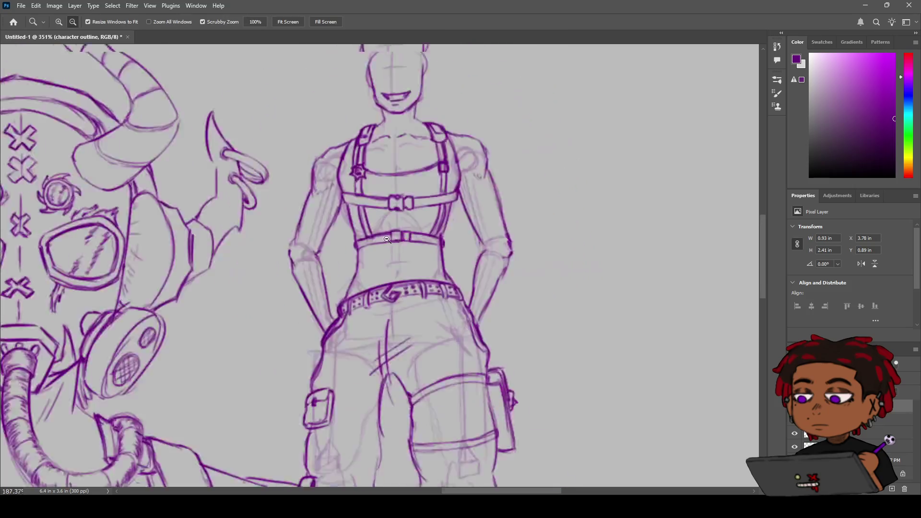
scroll(391, 241, "up", 3)
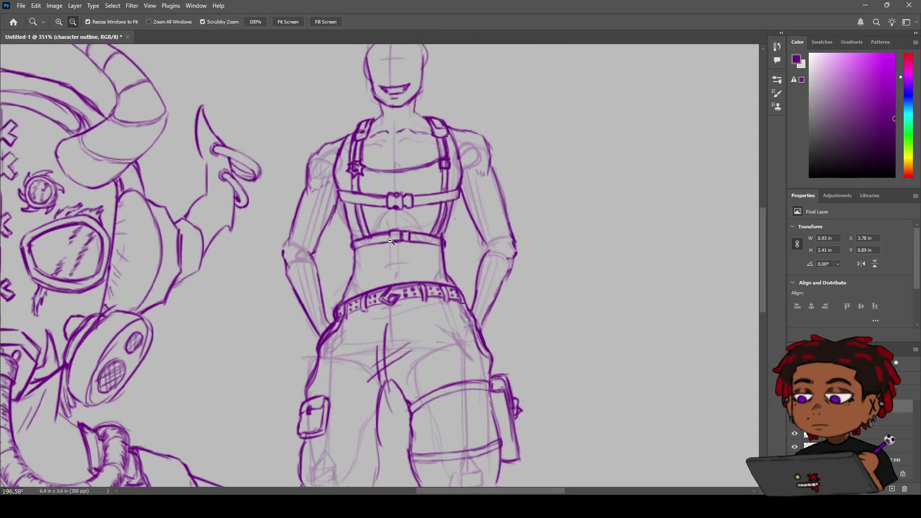
mouse_move(390, 241)
left_mouse_down()
mouse_move(347, 245)
mouse_move(422, 201)
left_mouse_up()
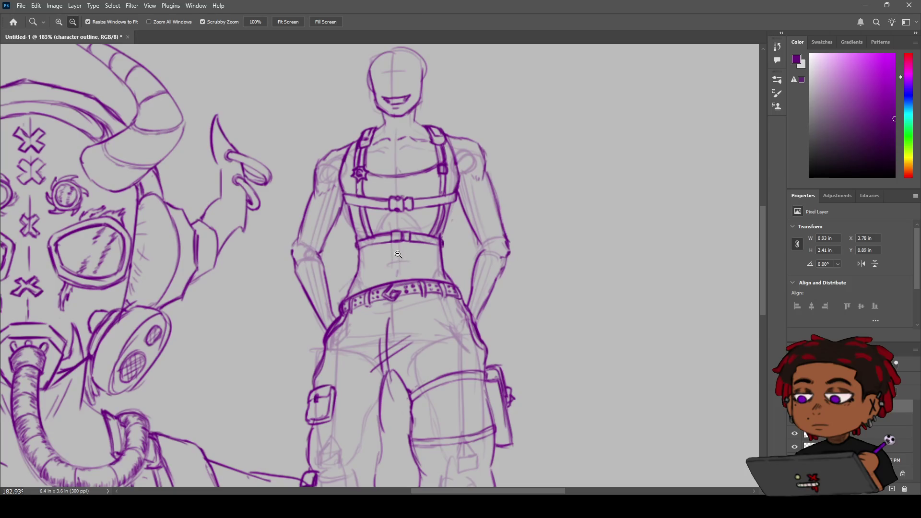
key("b")
key("z")
mouse_move(382, 297)
left_mouse_down()
mouse_move(348, 300)
mouse_move(386, 298)
left_mouse_up()
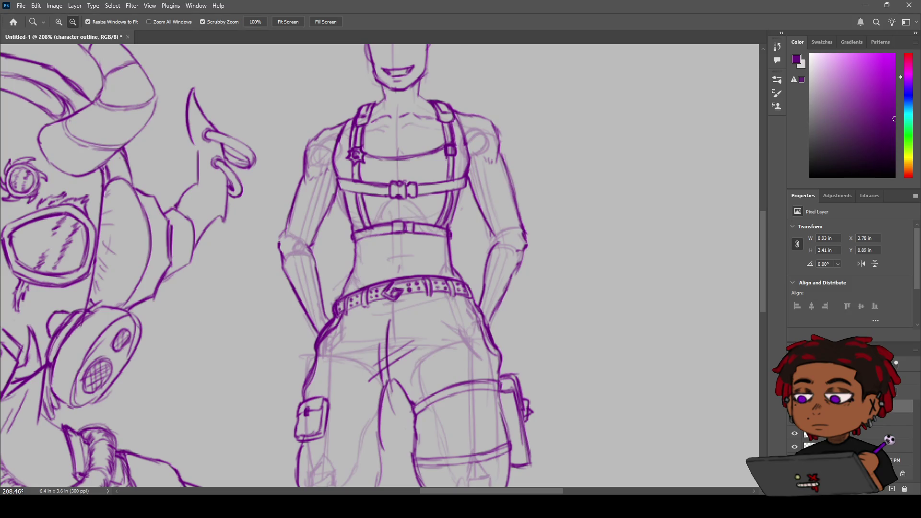
mouse_move(389, 292)
left_mouse_down()
mouse_move(340, 312)
mouse_move(372, 304)
left_mouse_up()
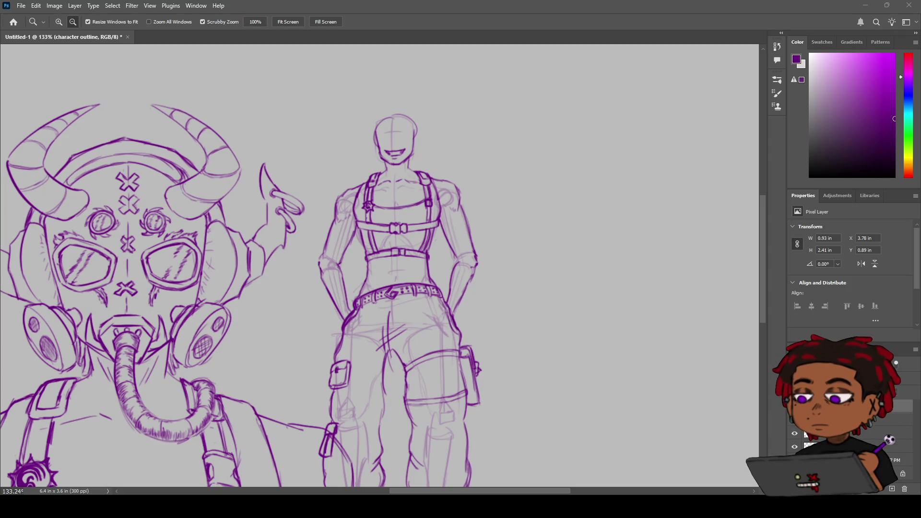
mouse_move(446, 265)
left_mouse_down()
mouse_move(430, 248)
mouse_move(445, 276)
mouse_move(402, 259)
mouse_move(418, 239)
mouse_move(410, 272)
left_mouse_up()
Zoom in to frame the standing figure's head and upper torso
left_click_drag(393, 198, 417, 198)
key("b")
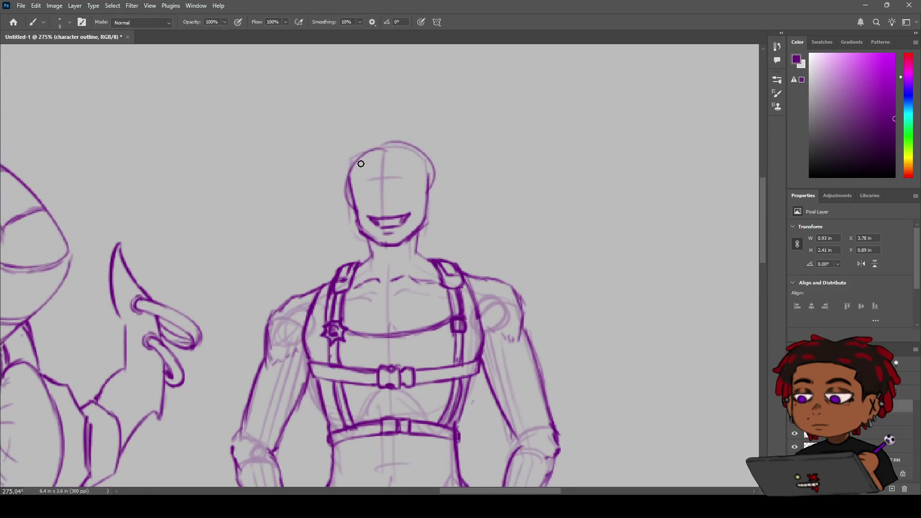
key("z")
mouse_move(427, 248)
left_mouse_down()
mouse_move(412, 252)
mouse_move(432, 256)
left_mouse_up()
key("b")
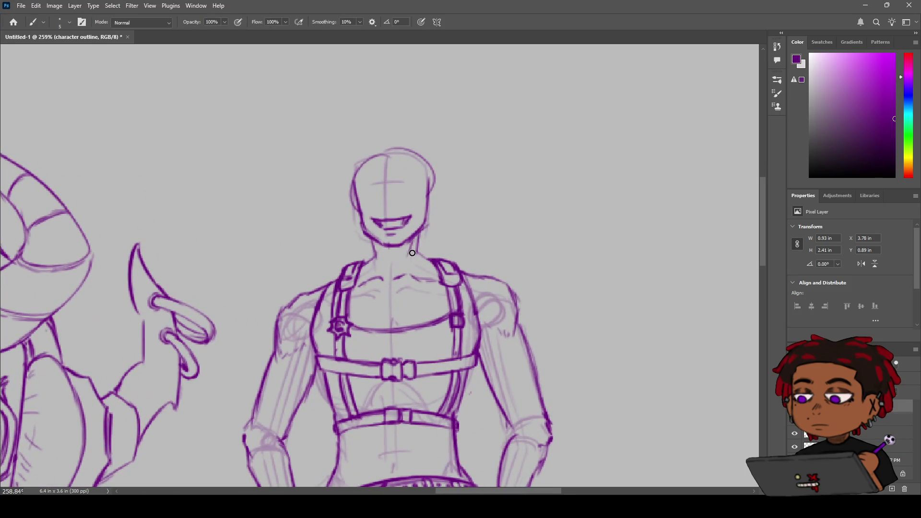
key("e")
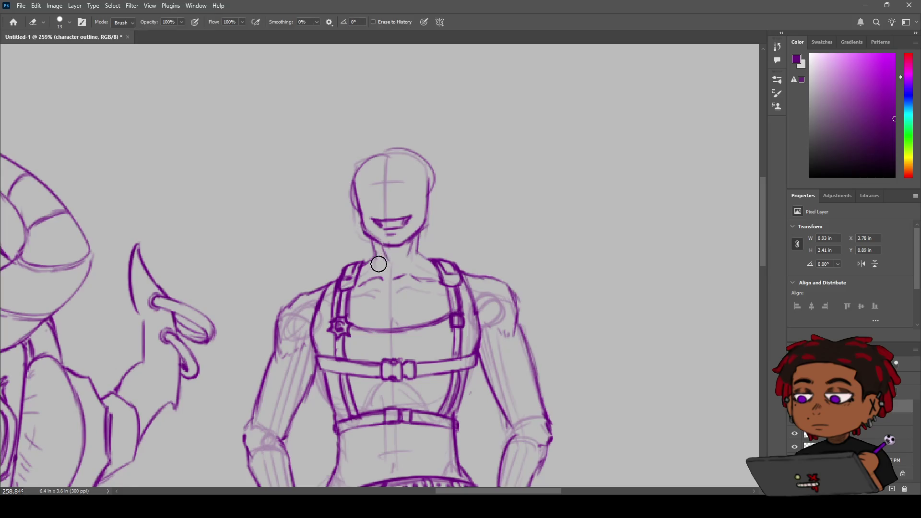
key("b")
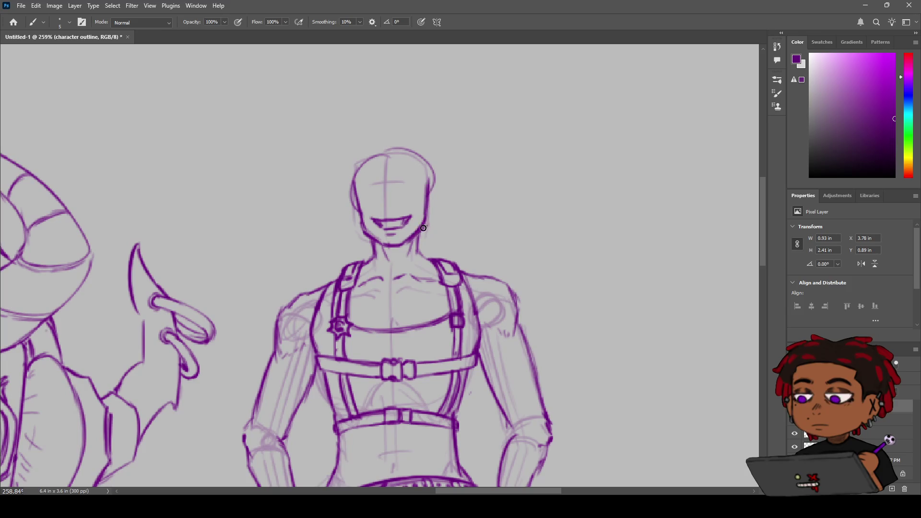
Erase the faint sketch lines at the top of the head and zoom back out
key("e")
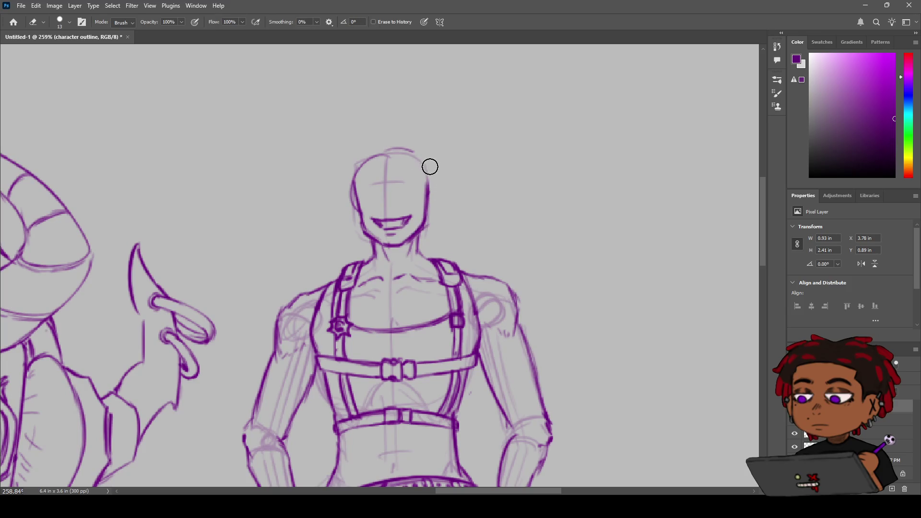
left_click_drag(383, 154, 353, 167)
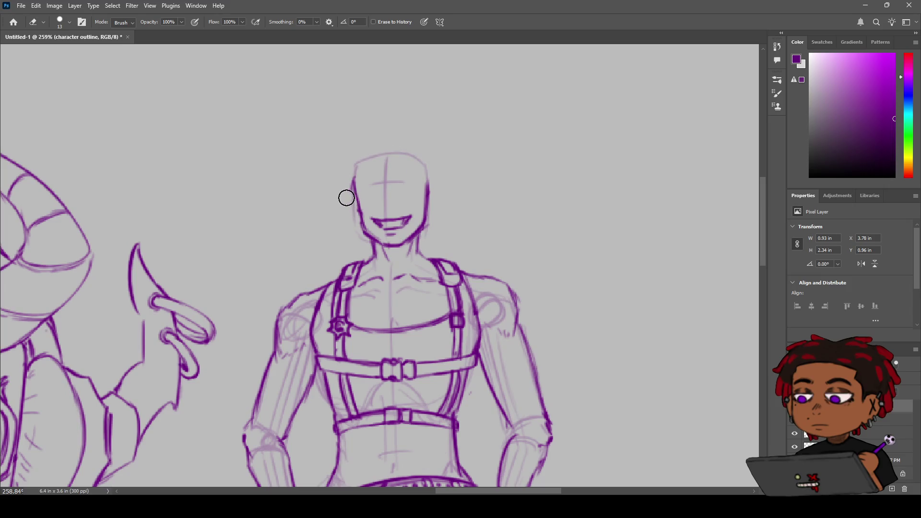
key("z")
mouse_move(436, 206)
left_mouse_down()
mouse_move(391, 222)
mouse_move(414, 214)
left_mouse_up()
key("b")
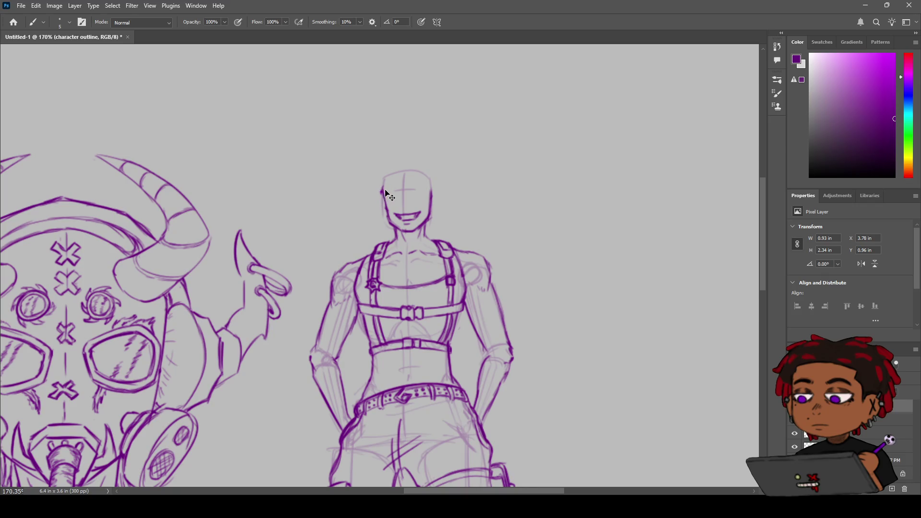
Ink a rounded left ear cup beside the head, redrawing it with a rounder curve
left_click_drag(382, 190, 386, 214)
mouse_move(375, 194)
left_mouse_down()
mouse_move(379, 215)
mouse_move(382, 192)
mouse_move(441, 202)
mouse_move(438, 215)
left_mouse_up()
key("z")
mouse_move(416, 177)
left_mouse_down()
mouse_move(397, 184)
mouse_move(405, 173)
left_mouse_up()
key("b")
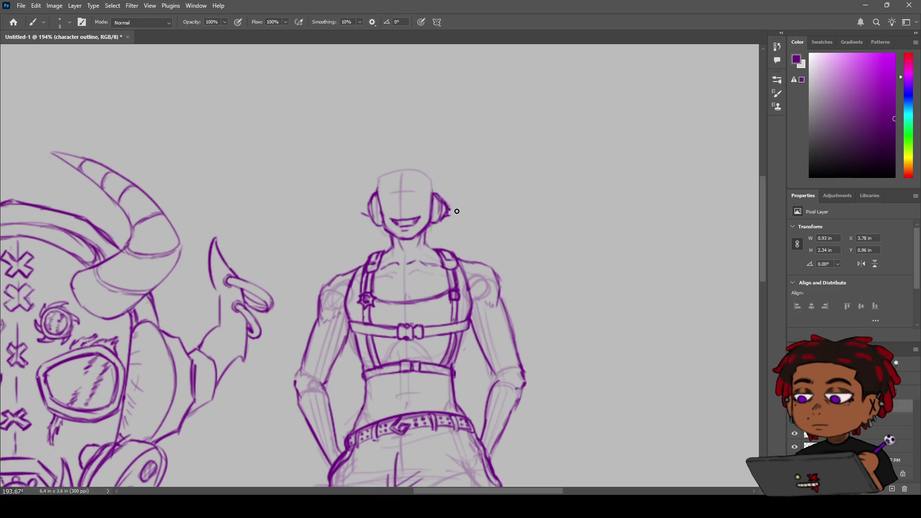
Draw short strokes up from the right headphone curling beside the head, undoing the hooked tip
left_click_drag(449, 208, 455, 204)
left_click_drag(451, 206, 456, 202)
left_click_drag(455, 211, 472, 198)
left_click_drag(464, 163, 472, 196)
left_click_drag(466, 163, 457, 149)
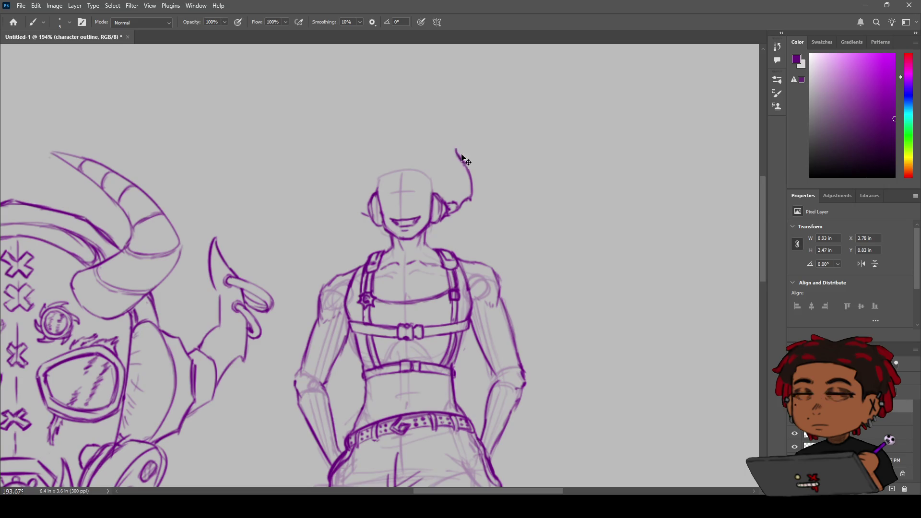
left_click_drag(454, 147, 469, 174)
key("ctrl+z")
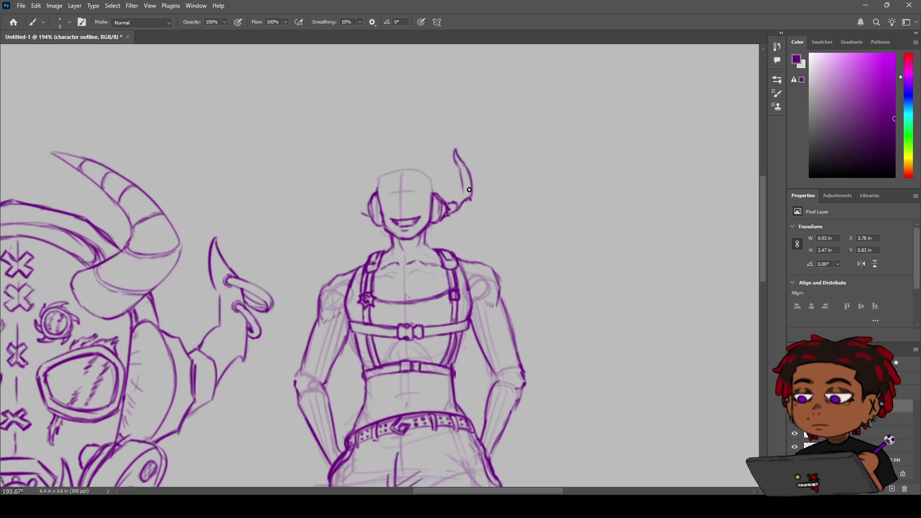
Undo the dark stroke inside the curl and redraw the headphone-to-horn join
key("ctrl+z")
key("ctrl+z")
left_click_drag(456, 201, 459, 209)
key("z")
mouse_move(491, 144)
left_mouse_down()
mouse_move(475, 156)
mouse_move(492, 144)
mouse_move(458, 145)
mouse_move(459, 210)
left_mouse_up()
key("e")
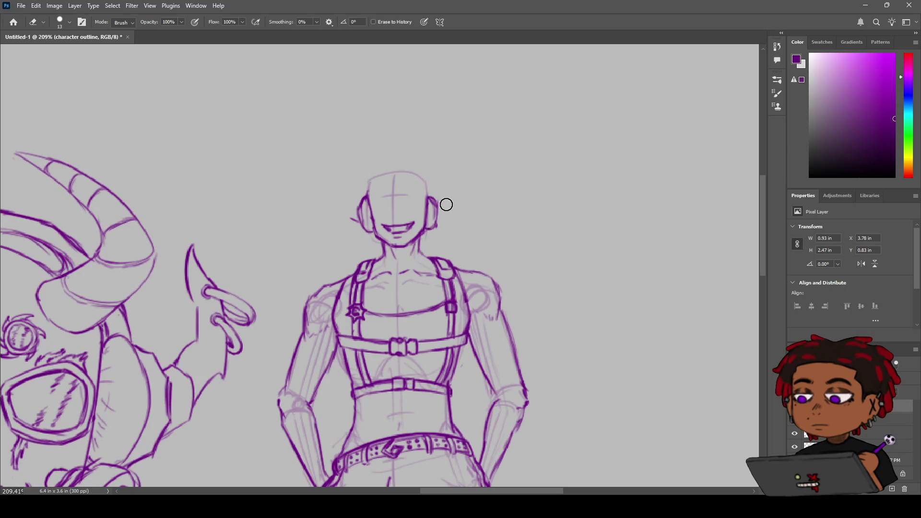
key("b")
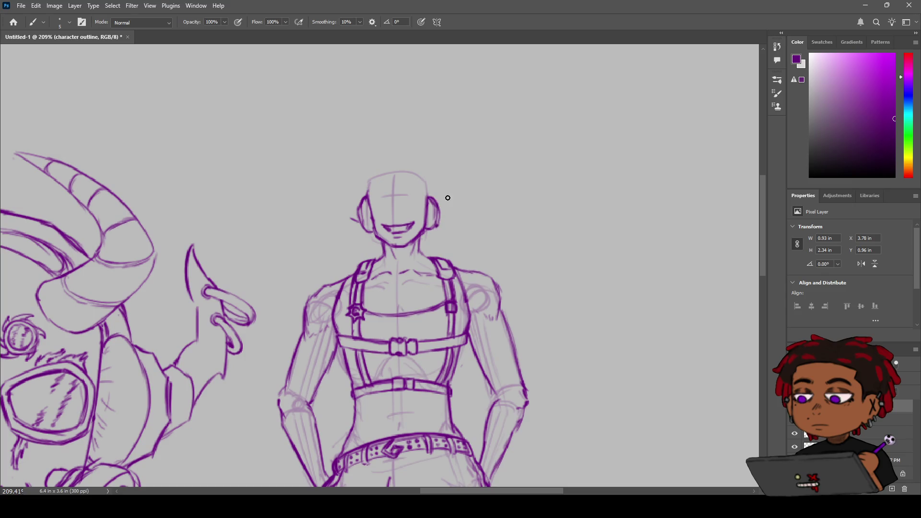
Round off the right headphone outline and draw the horn rising above it
left_click_drag(438, 199, 443, 205)
left_click_drag(448, 214, 443, 228)
left_click_drag(456, 218, 452, 203)
mouse_move(452, 201)
left_mouse_down()
mouse_move(461, 185)
mouse_move(451, 159)
left_mouse_up()
left_click_drag(470, 167, 472, 188)
Redraw the horn curl from its tip down to the headphone and view both sketches
key("alt+space")
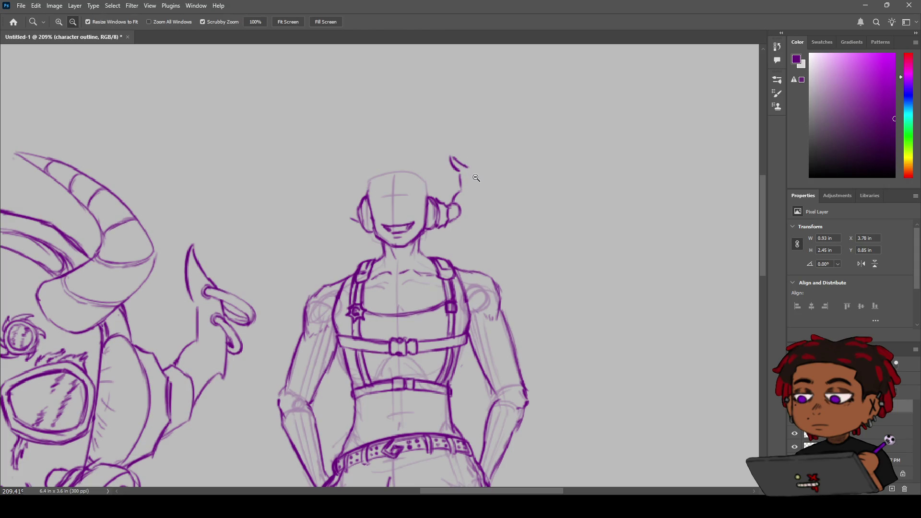
mouse_move(468, 168)
left_mouse_down()
mouse_move(468, 202)
mouse_move(470, 191)
left_mouse_up()
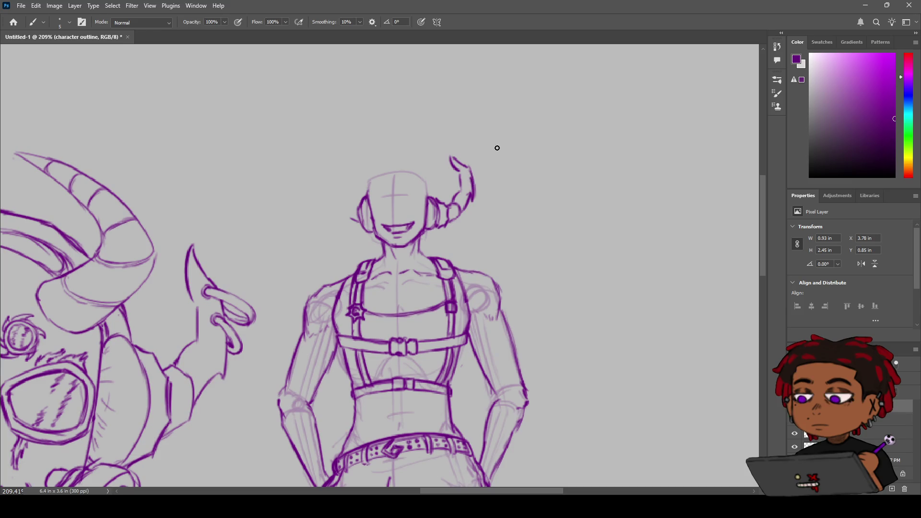
key("e")
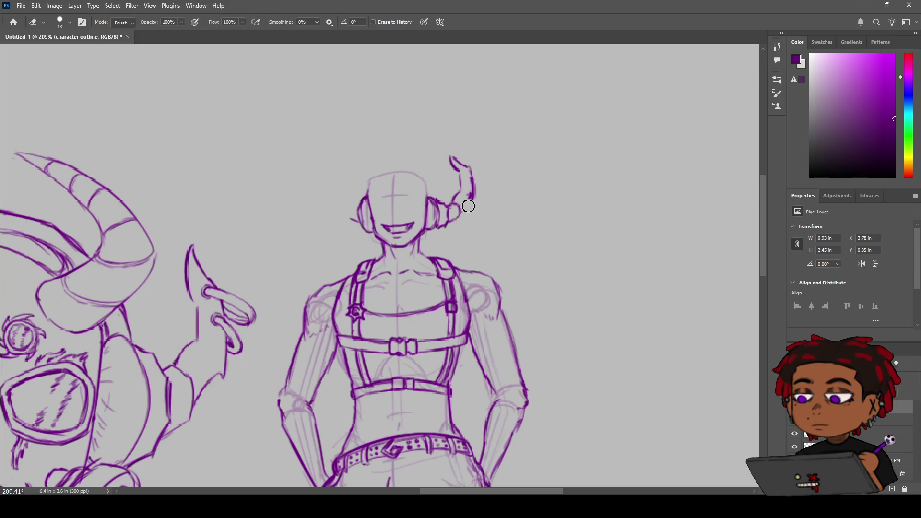
key("b")
key("e")
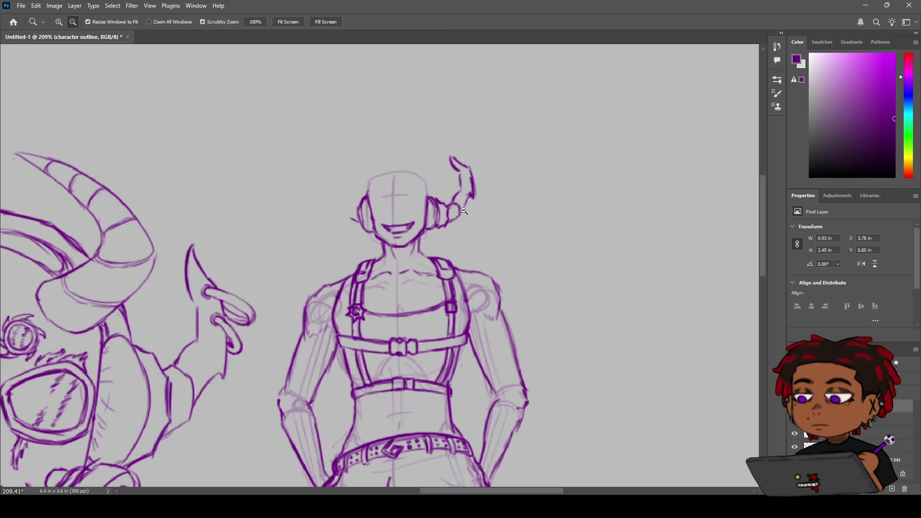
key("b")
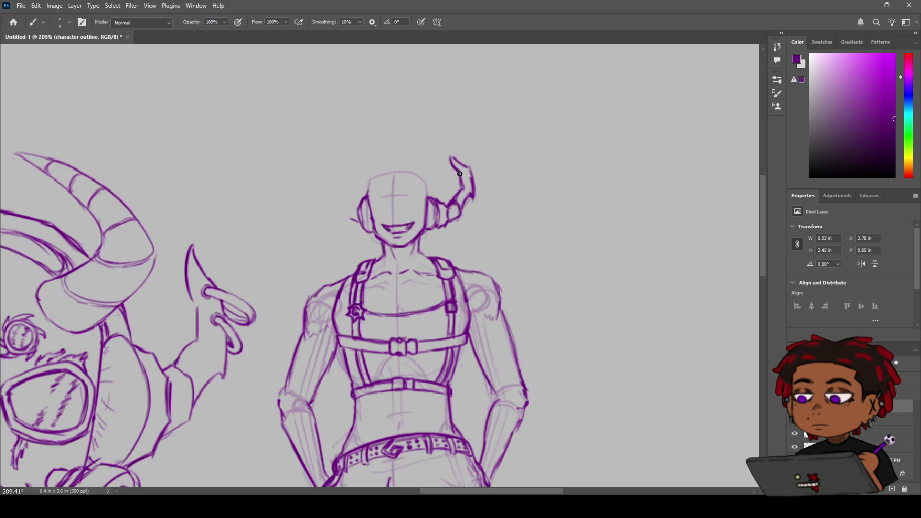
key("z")
mouse_move(499, 139)
left_mouse_down()
mouse_move(469, 149)
mouse_move(506, 137)
mouse_move(477, 148)
mouse_move(494, 142)
left_mouse_up()
Erase the thick horn strokes beside the head
key("e")
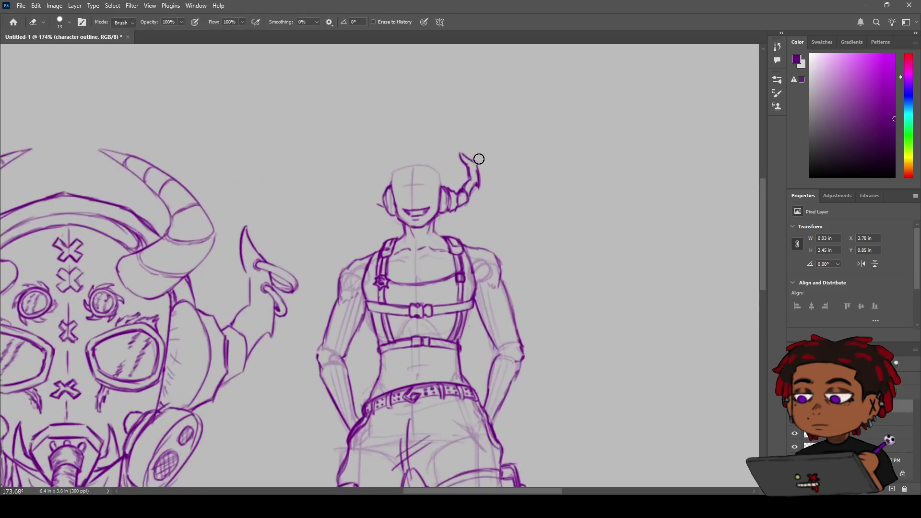
mouse_move(466, 184)
left_mouse_down()
mouse_move(479, 173)
mouse_move(465, 207)
left_mouse_up()
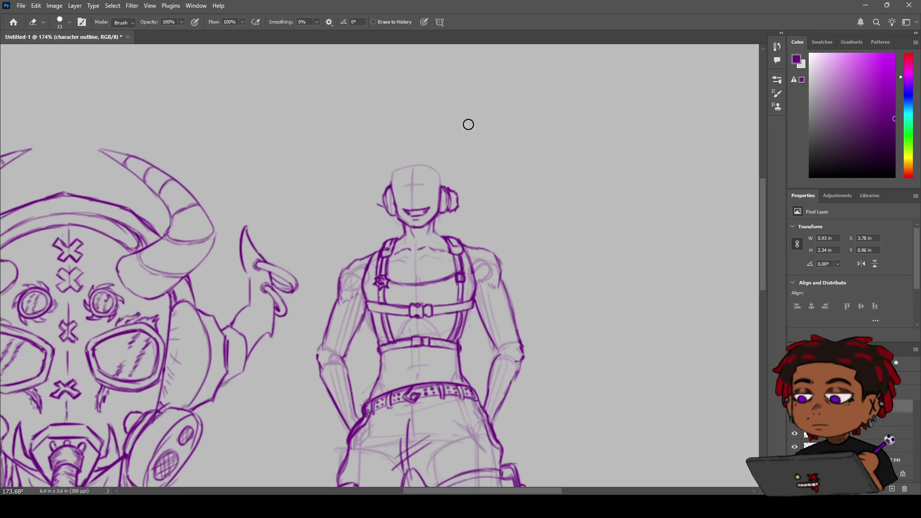
key("b")
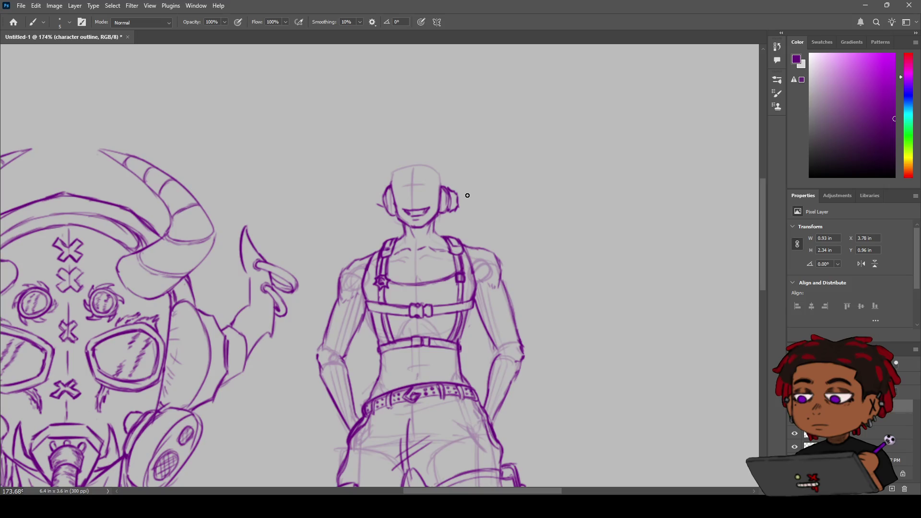
Ink bolder outlines on both earcups and sketch a thin arc rising from the right one
left_click_drag(451, 188, 457, 193)
mouse_move(456, 192)
left_mouse_down()
mouse_move(455, 213)
mouse_move(459, 194)
left_mouse_up()
mouse_move(379, 198)
left_mouse_down()
mouse_move(387, 198)
mouse_move(378, 210)
left_mouse_up()
left_click_drag(452, 192, 463, 188)
left_click_drag(460, 207, 466, 205)
mouse_move(465, 207)
left_mouse_down()
mouse_move(465, 192)
mouse_move(456, 207)
left_mouse_up()
left_click_drag(469, 200, 478, 180)
mouse_move(461, 147)
left_mouse_down()
mouse_move(477, 181)
mouse_move(464, 150)
left_mouse_up()
Rework the arc's base into a curve joining the right earmuff, undoing trial hooks
key("ctrl+z")
key("ctrl+z")
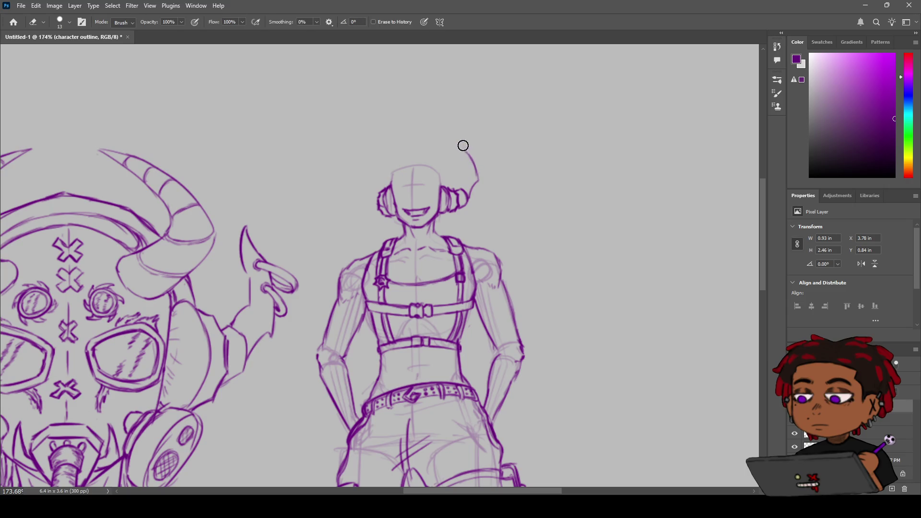
mouse_move(469, 155)
left_mouse_down()
mouse_move(454, 143)
mouse_move(478, 180)
mouse_move(463, 188)
left_mouse_up()
key("ctrl+z")
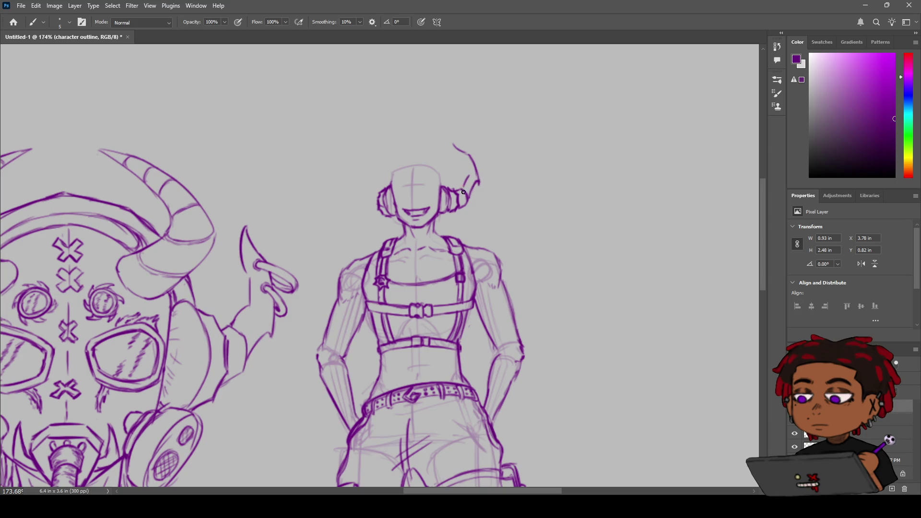
key("ctrl+z")
left_click_drag(480, 181, 461, 192)
mouse_move(463, 197)
left_mouse_down()
mouse_move(479, 181)
mouse_move(455, 144)
mouse_move(470, 152)
mouse_move(461, 163)
left_mouse_up()
Clean up the arc's top and ink a darkened hooked tip on the horn
key("e")
key("b")
key("ctrl+z")
key("ctrl+z")
left_click_drag(452, 147, 470, 157)
left_click_drag(463, 158, 476, 157)
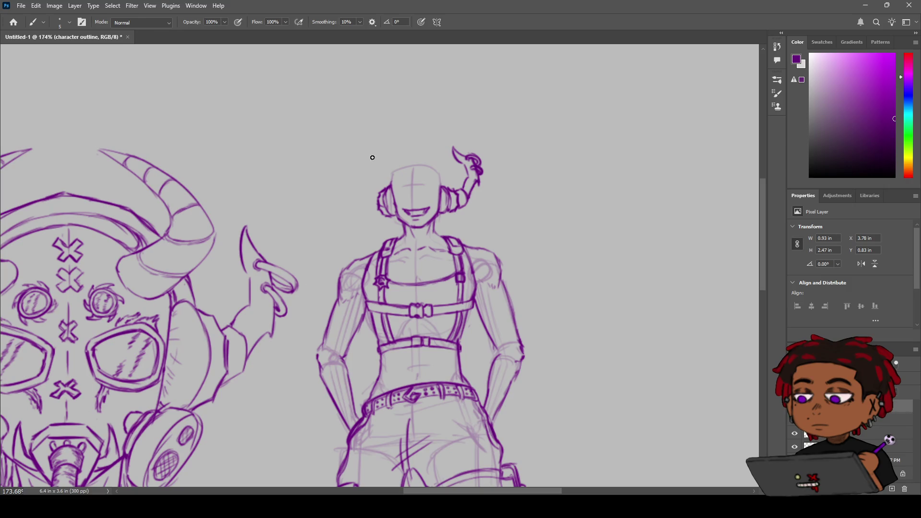
key("alt")
Reframe the view on both characters and ink a small curve on the left headphone
key("z")
mouse_move(465, 172)
left_mouse_down()
mouse_move(449, 172)
mouse_move(466, 158)
mouse_move(442, 144)
left_mouse_up()
mouse_move(393, 123)
left_mouse_down()
mouse_move(383, 131)
mouse_move(412, 140)
mouse_move(370, 149)
mouse_move(371, 138)
mouse_move(460, 144)
left_mouse_up()
key("h")
scroll(459, 144, "up", 3)
key("b")
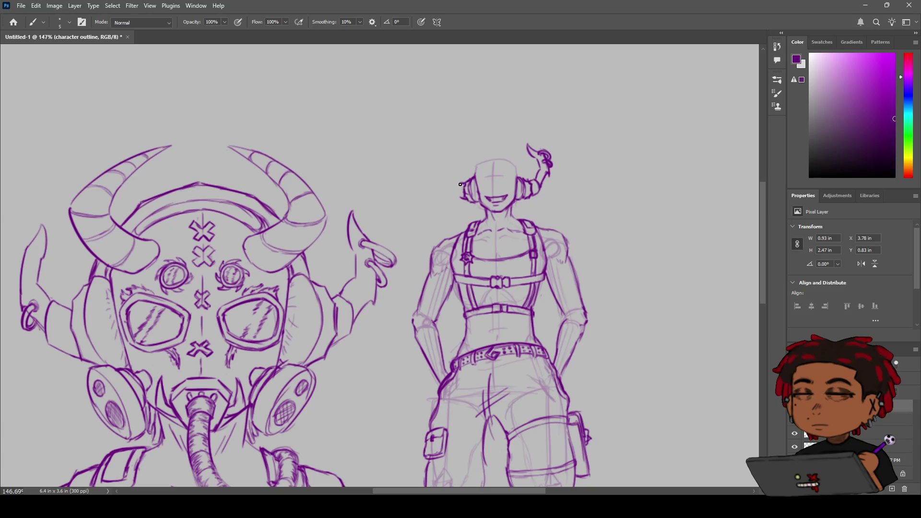
left_click_drag(462, 181, 459, 198)
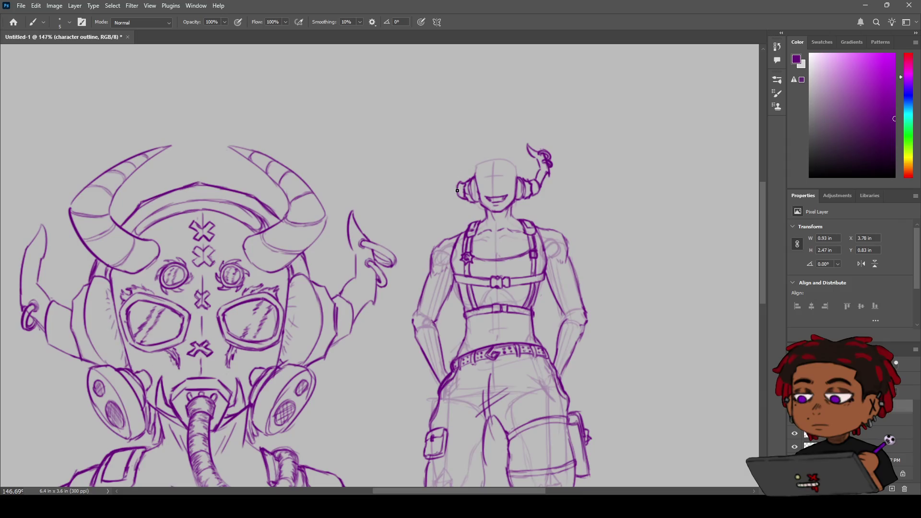
Sketch the left horn's curve above the left headphone, undoing the strokes that miss
key("ctrl+z")
left_click_drag(457, 192, 444, 180)
left_click_drag(466, 145, 463, 149)
key("ctrl+z")
mouse_move(468, 145)
left_mouse_down()
mouse_move(452, 153)
mouse_move(440, 187)
left_mouse_up()
key("ctrl+z")
Redraw the left horn stroke and erase its stray tip
left_click_drag(451, 154, 445, 183)
key("e")
left_click_drag(465, 147, 466, 149)
key("b")
key("space")
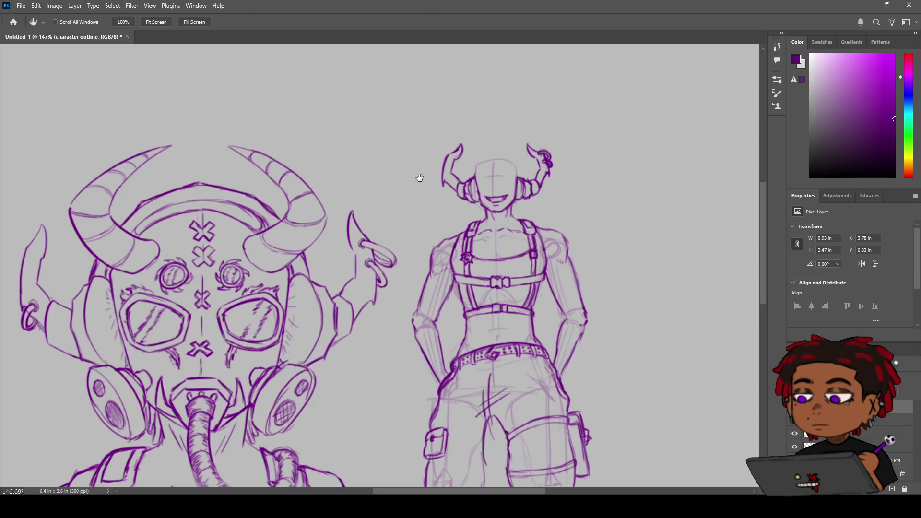
Zoom in on the horns and extend the left horn's lower edge downward
left_click_drag(404, 181, 470, 157)
key("ctrl+space")
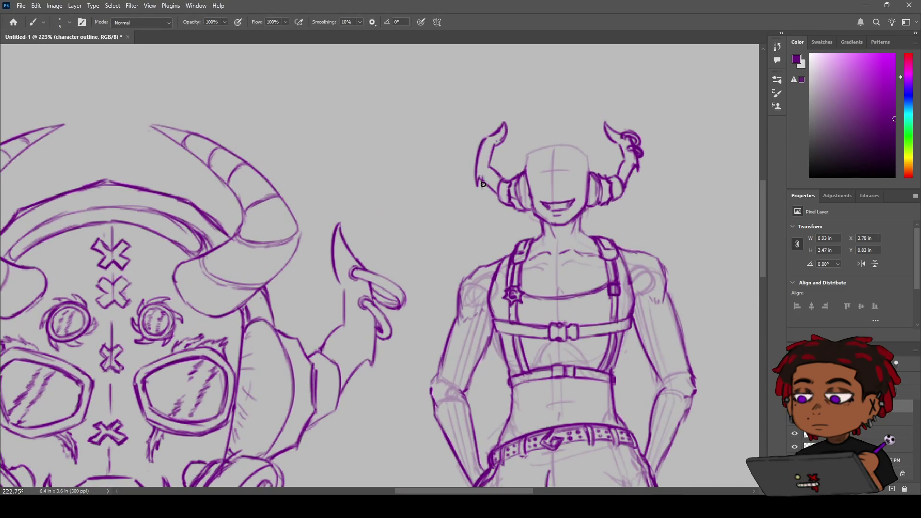
mouse_move(480, 176)
left_mouse_down()
mouse_move(482, 195)
mouse_move(485, 181)
left_mouse_up()
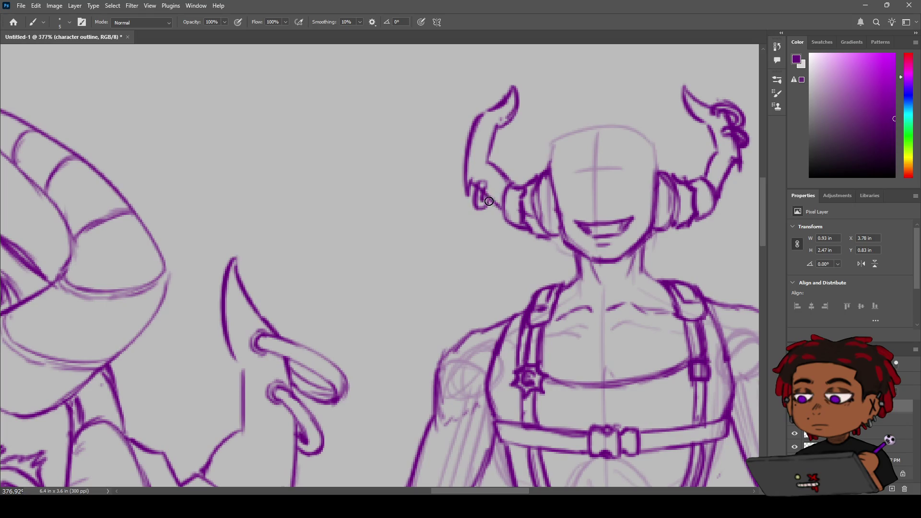
key("e")
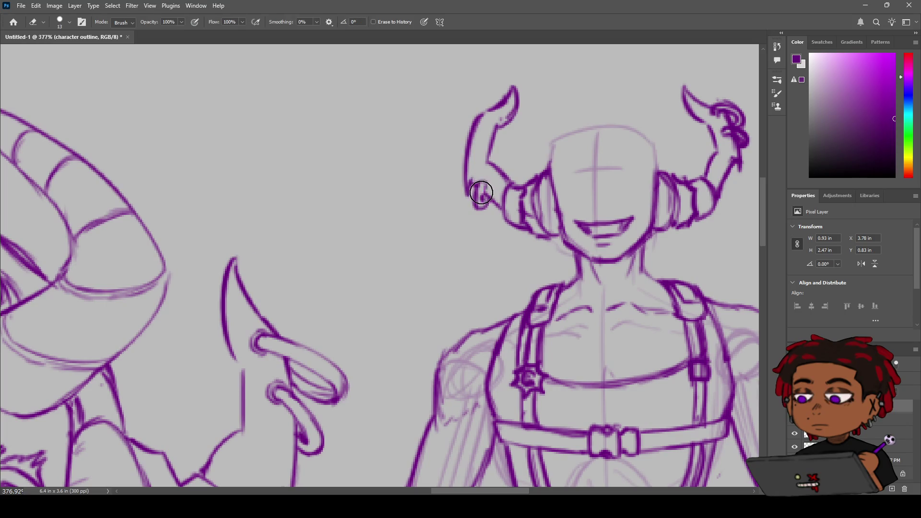
key("b")
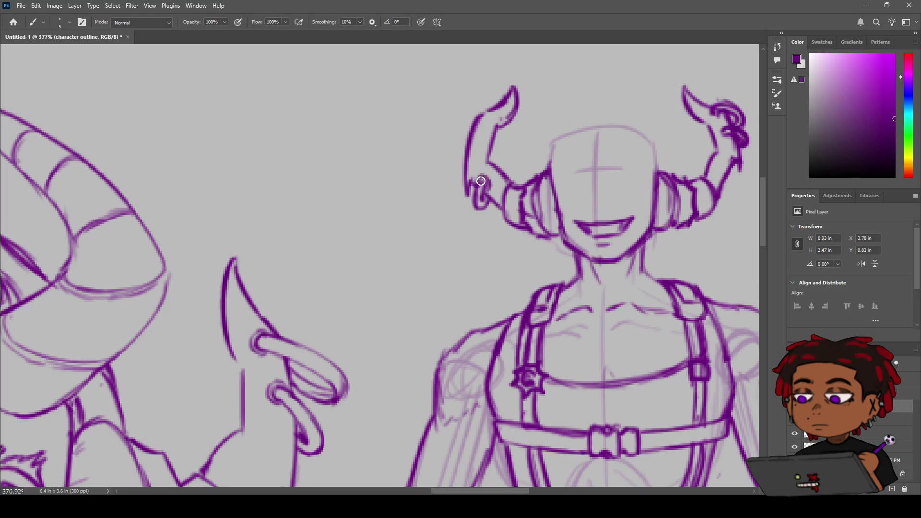
Centre the horned figure's head and restore purple as the paint colour
key("h")
left_click_drag(549, 140, 428, 164)
key("x")
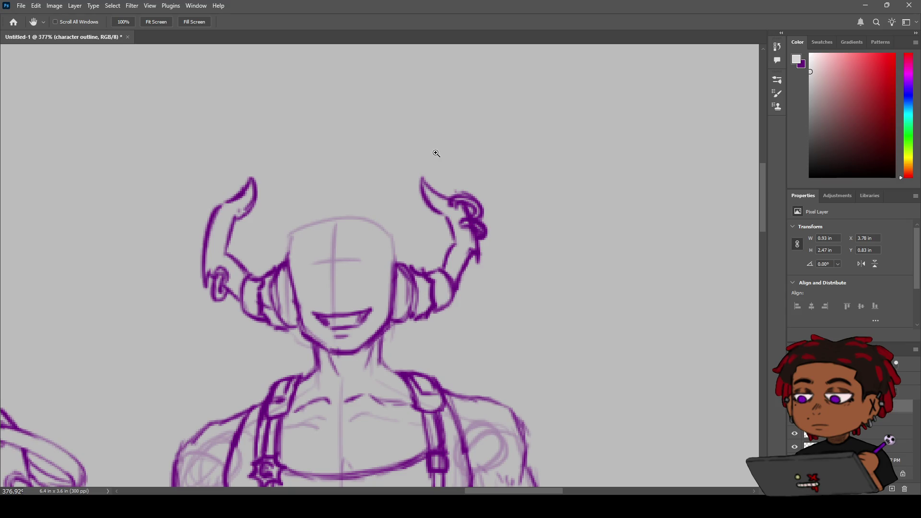
left_click_drag(816, 153, 810, 177)
left_click(800, 63)
Try strokes on the horn curl, undo them, and zoom out slightly
key("b")
left_click_drag(557, 182, 563, 200)
key("ctrl+z")
left_click_drag(484, 166, 537, 163)
key("ctrl+z")
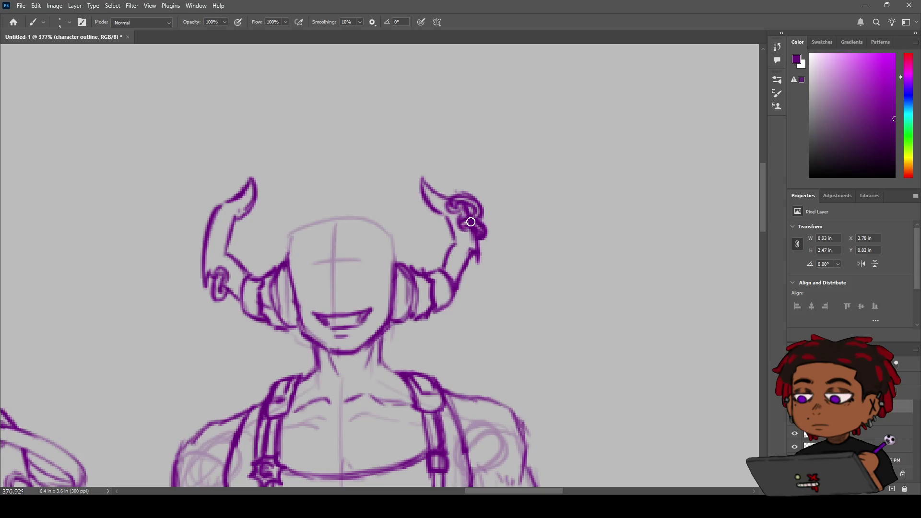
key("z")
mouse_move(469, 220)
left_mouse_down()
mouse_move(480, 213)
mouse_move(457, 233)
mouse_move(508, 210)
left_mouse_up()
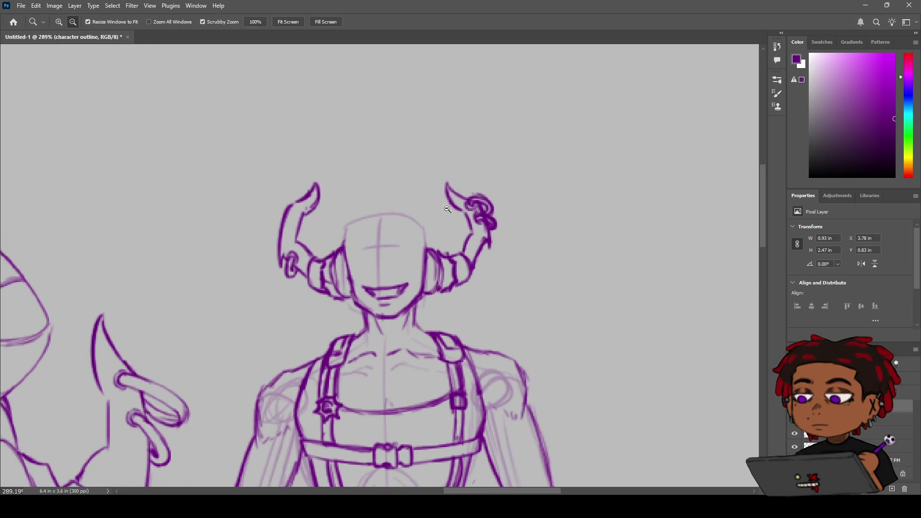
Thicken the left horn's inner edge with a short purple stroke
key("b")
key("e")
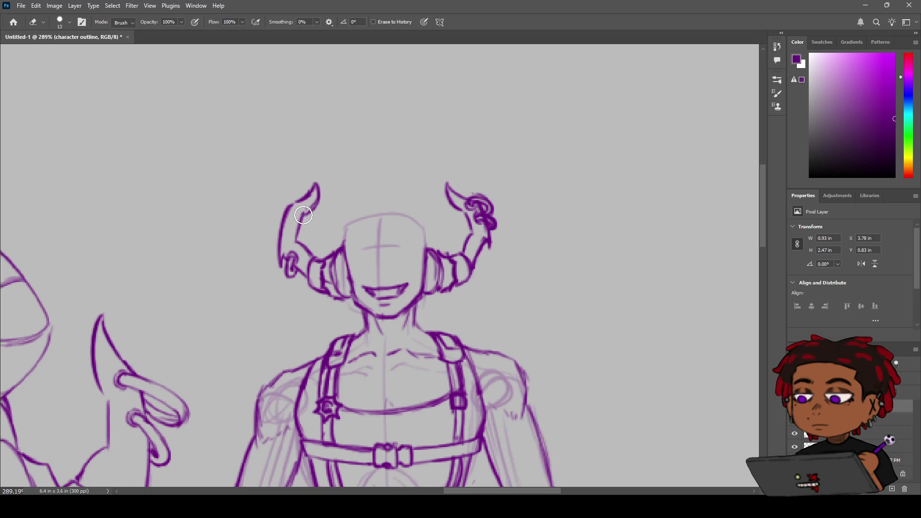
key("b")
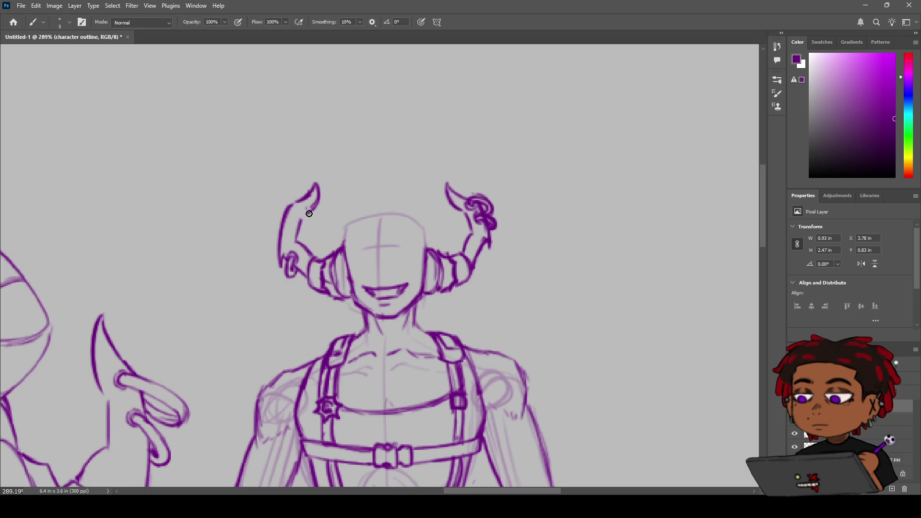
left_click_drag(299, 216, 297, 228)
key("z")
mouse_move(324, 245)
left_mouse_down()
mouse_move(269, 235)
mouse_move(355, 200)
left_mouse_up()
key("b")
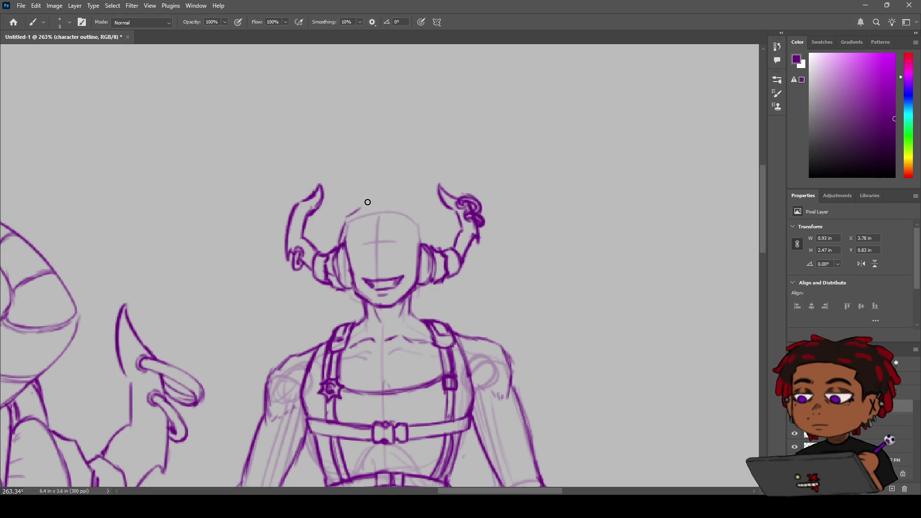
Ink the head's top-right outline, redrawing the stroke until it sits cleanly
mouse_move(348, 218)
left_mouse_down()
mouse_move(383, 200)
mouse_move(408, 210)
left_mouse_up()
key("ctrl+z")
mouse_move(406, 206)
left_mouse_down()
mouse_move(423, 220)
mouse_move(427, 240)
left_mouse_up()
key("ctrl+z")
mouse_move(403, 205)
left_mouse_down()
mouse_move(417, 214)
mouse_move(427, 245)
left_mouse_up()
key("ctrl+z")
mouse_move(428, 242)
left_mouse_down()
mouse_move(413, 203)
mouse_move(422, 213)
left_mouse_up()
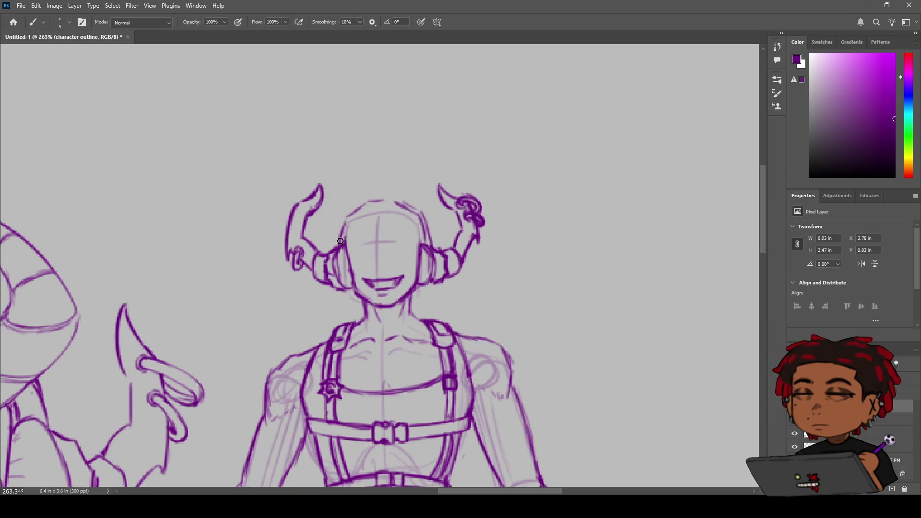
Retrace the head's upper-left crown outline, then zoom toward the horned figure
mouse_move(332, 245)
left_mouse_down()
mouse_move(344, 209)
mouse_move(387, 195)
left_mouse_up()
key("ctrl+z")
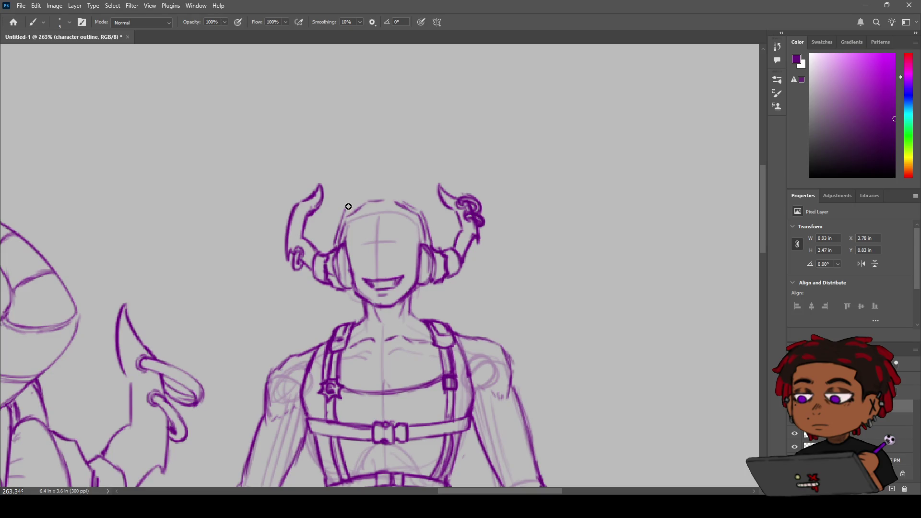
mouse_move(344, 213)
left_mouse_down()
mouse_move(361, 200)
mouse_move(412, 205)
left_mouse_up()
key("ctrl+z")
key("z")
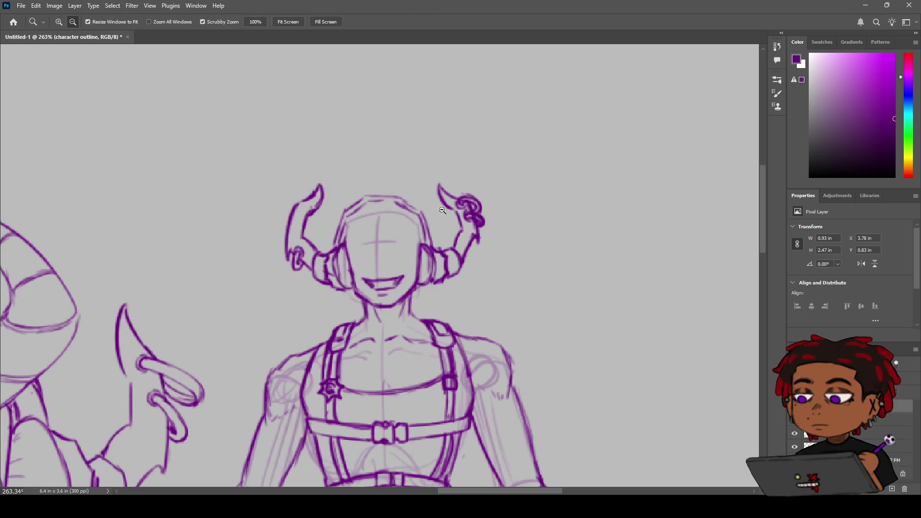
scroll(384, 237, "down", 5)
left_click_drag(384, 237, 429, 222)
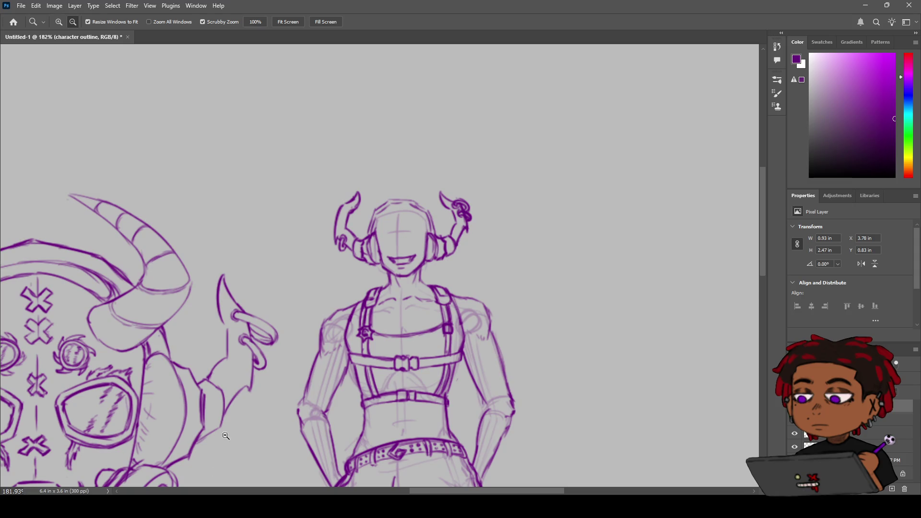
Draw both curved closed-eye lines on the standing figure's face
mouse_move(432, 204)
left_mouse_down()
mouse_move(367, 242)
mouse_move(422, 215)
mouse_move(420, 202)
left_mouse_up()
key("b")
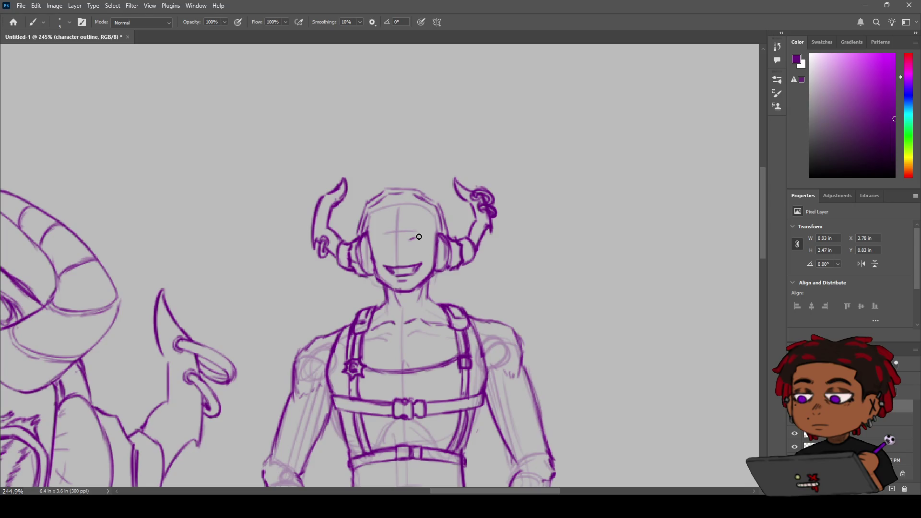
left_click_drag(410, 239, 430, 236)
mouse_move(420, 245)
left_mouse_down()
mouse_move(435, 240)
mouse_move(423, 237)
left_mouse_up()
key("e")
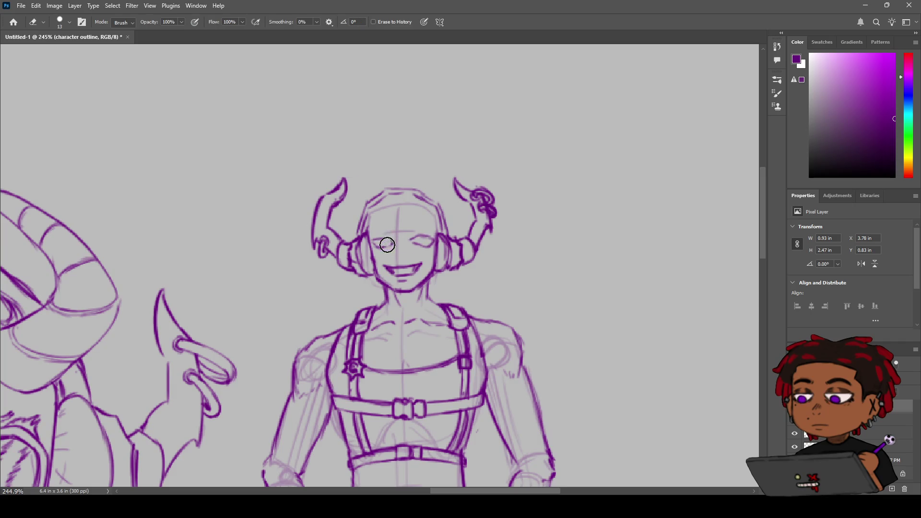
key("b")
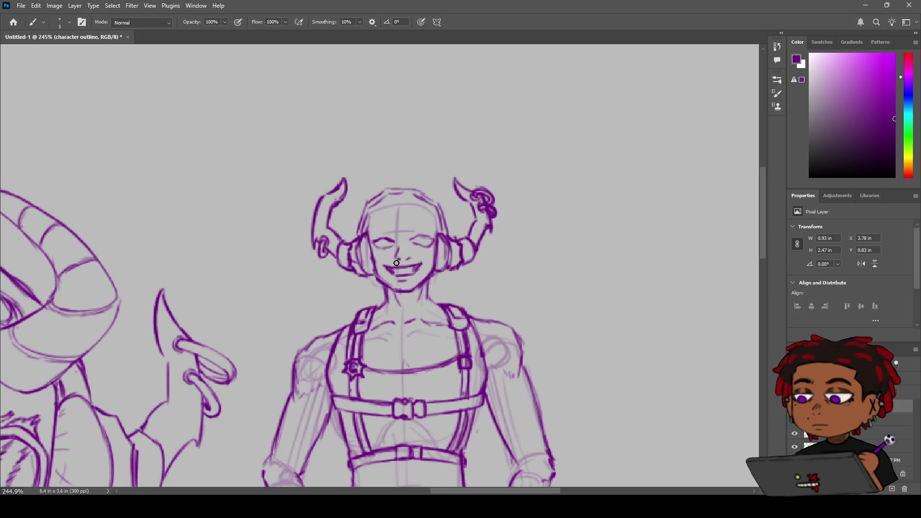
Erase the wide grin and draw a short mouth line, discarding the tongue attempts
key("e")
mouse_move(415, 267)
left_mouse_down()
mouse_move(387, 267)
mouse_move(399, 262)
left_mouse_up()
key("b")
key("e")
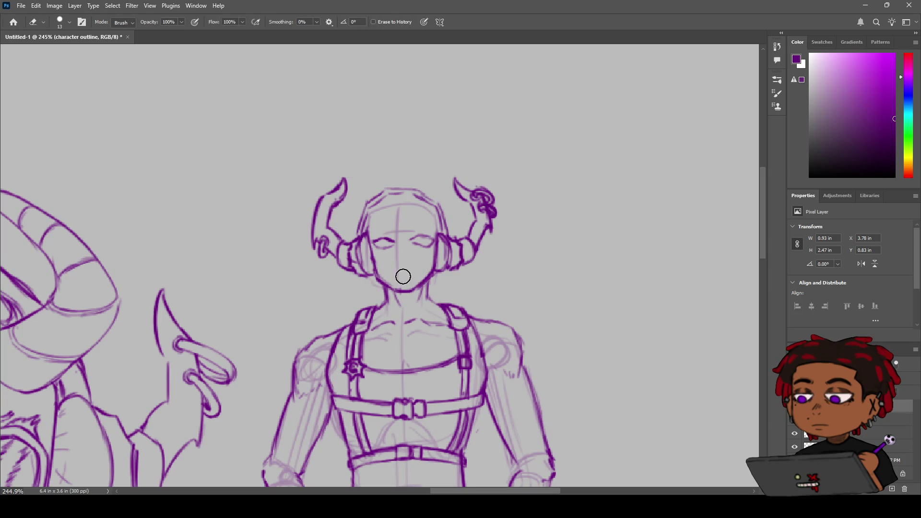
key("b")
left_click_drag(394, 278, 402, 277)
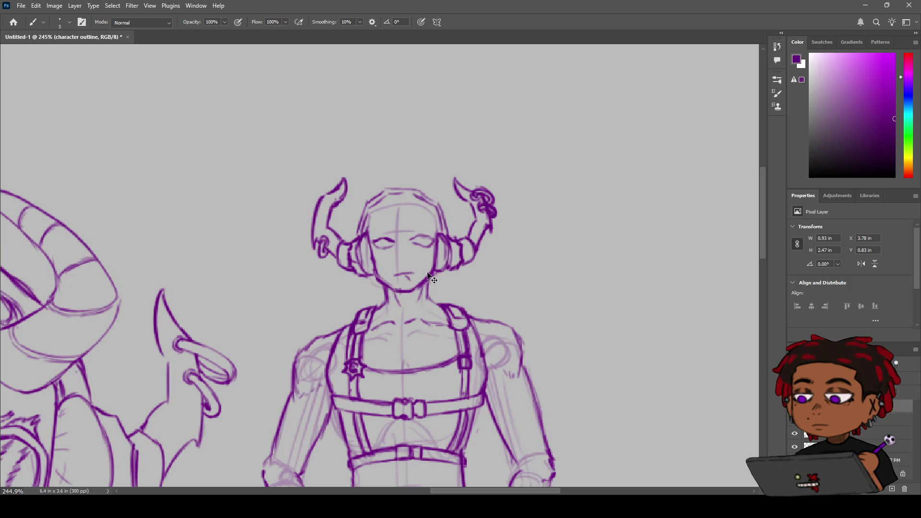
key("ctrl+z")
left_click_drag(416, 278, 404, 280)
key("ctrl+z")
Zoom in on the face and ink the chin and jawline in purple
left_click_drag(425, 273, 396, 291)
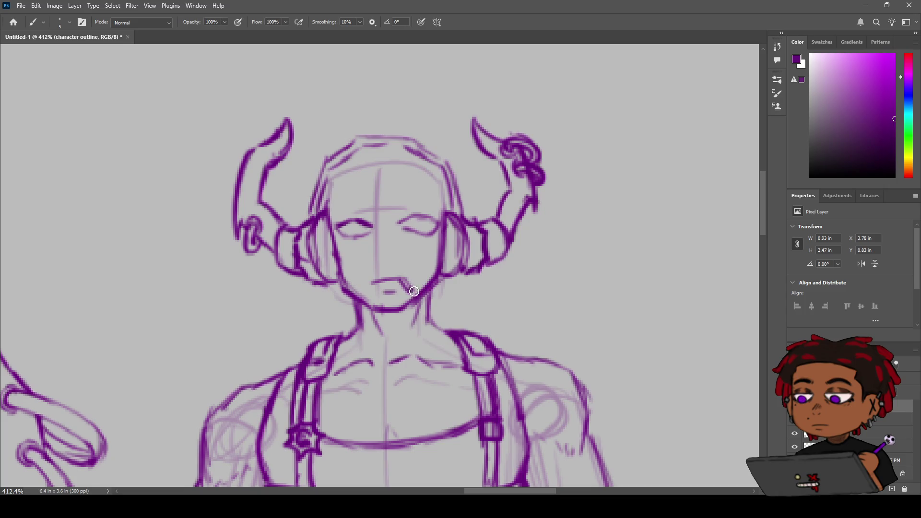
key("z")
mouse_move(415, 288)
left_mouse_down()
mouse_move(384, 286)
mouse_move(440, 269)
mouse_move(374, 310)
mouse_move(249, 424)
left_mouse_up()
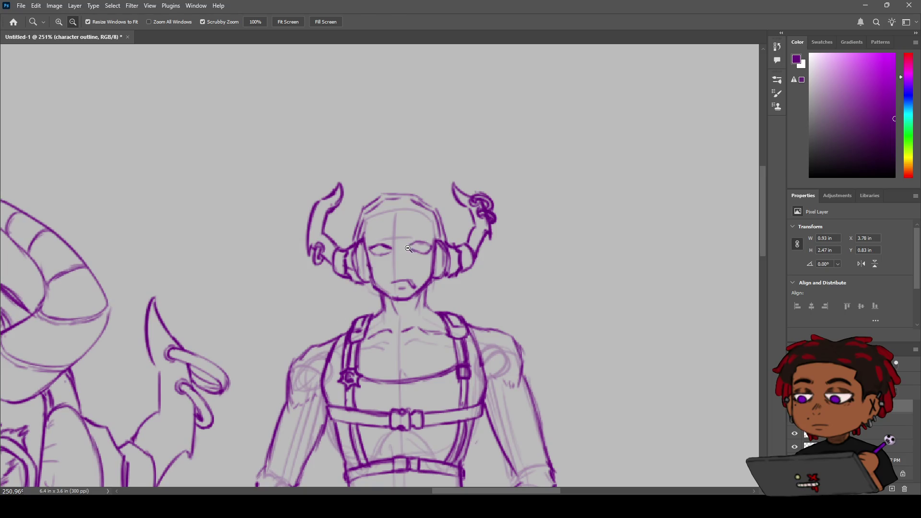
left_click_drag(409, 249, 431, 249)
key("b")
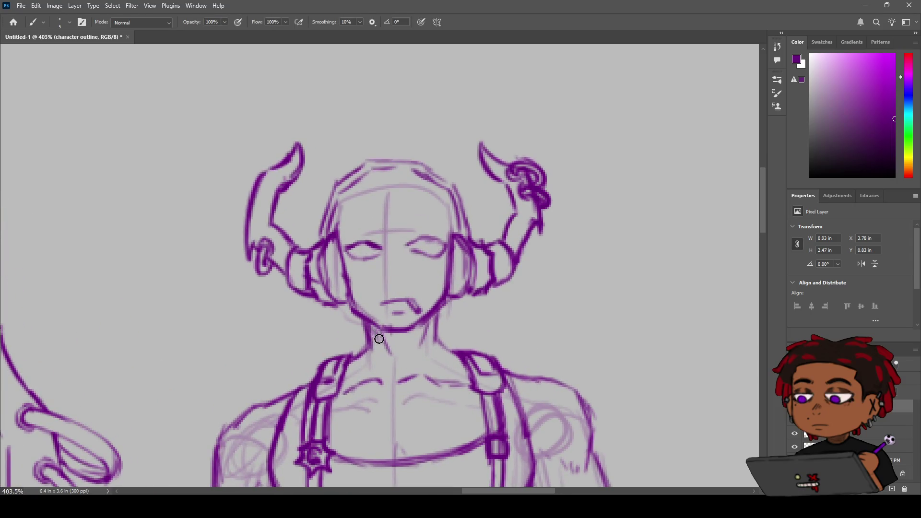
mouse_move(408, 330)
left_mouse_down()
mouse_move(384, 342)
mouse_move(433, 321)
left_mouse_up()
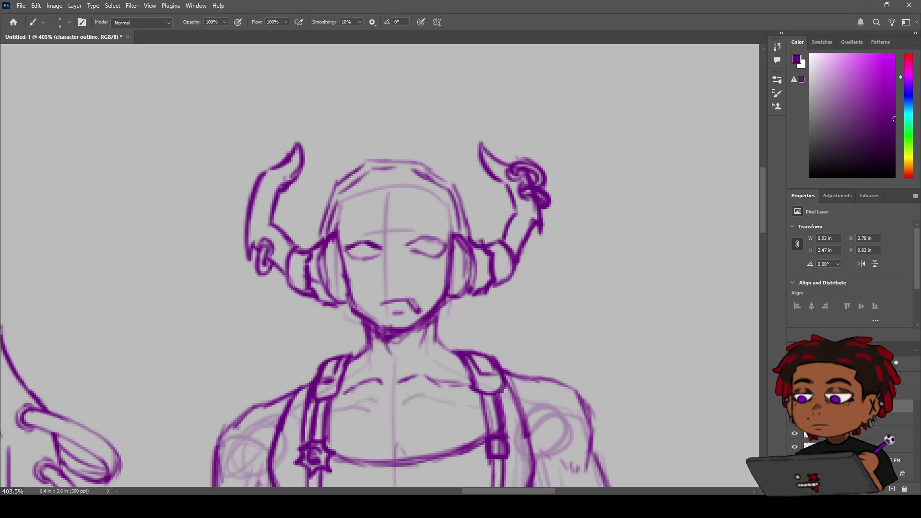
key("z")
scroll(429, 304, "down", 5)
scroll(425, 302, "up", 4)
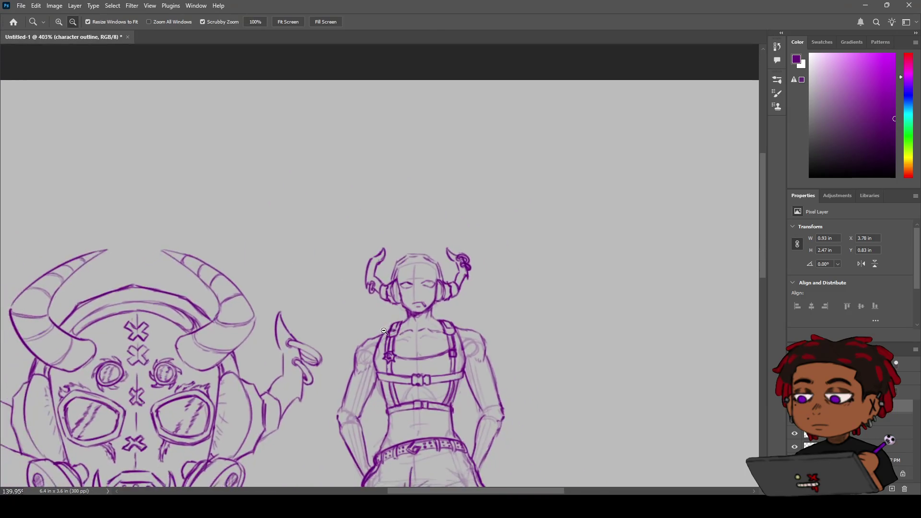
key("b")
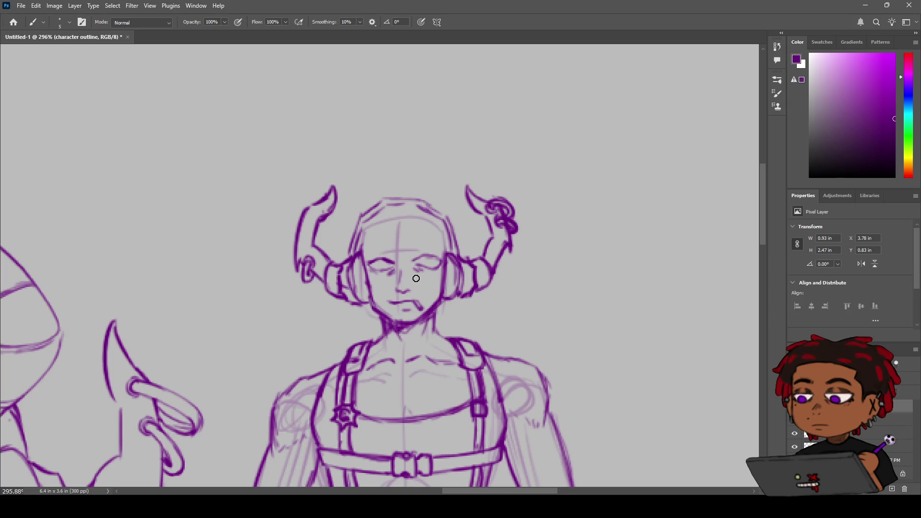
Zoom in around the face and redraw the left cheek and jaw contour with the brush
key("z")
mouse_move(427, 290)
left_mouse_down()
mouse_move(413, 291)
mouse_move(435, 285)
mouse_move(403, 288)
mouse_move(425, 280)
left_mouse_up()
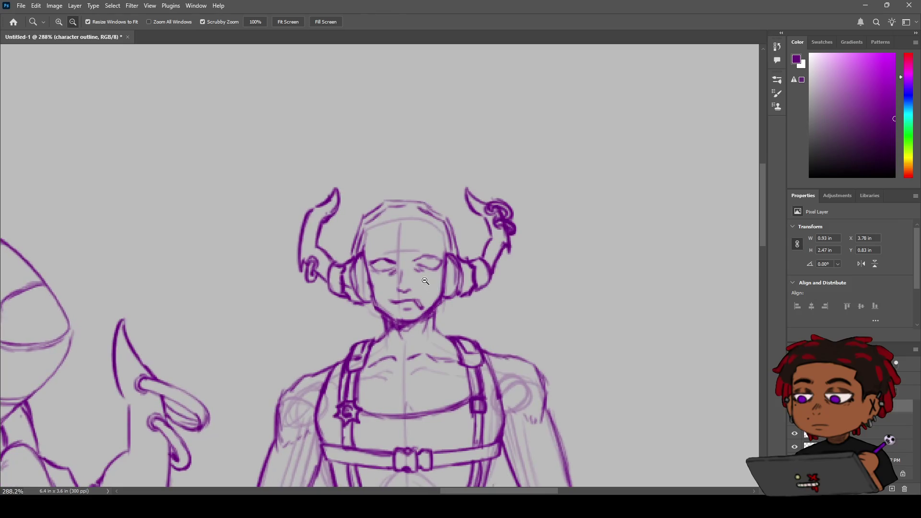
key("b")
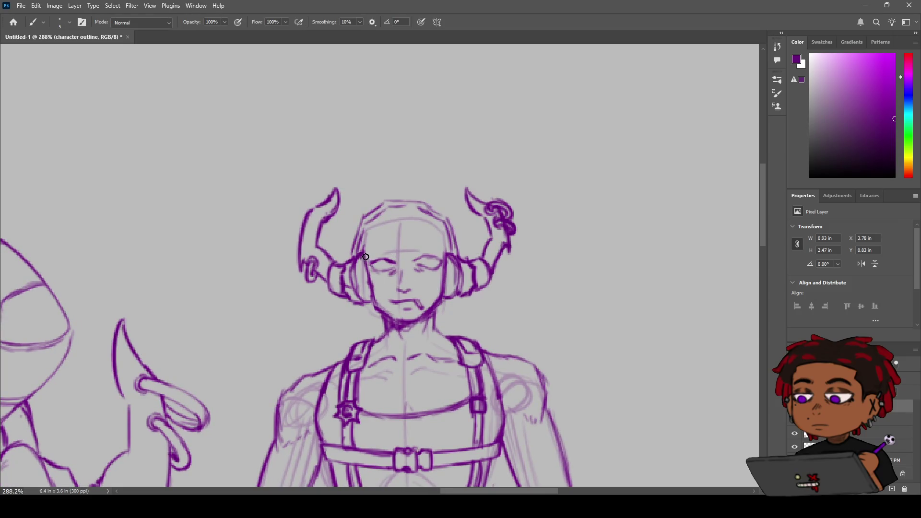
left_click_drag(367, 263, 378, 305)
Zoom closer and erase the sketched eye on the left side of the face
key("z")
mouse_move(445, 248)
left_mouse_down()
mouse_move(403, 262)
mouse_move(436, 259)
left_mouse_up()
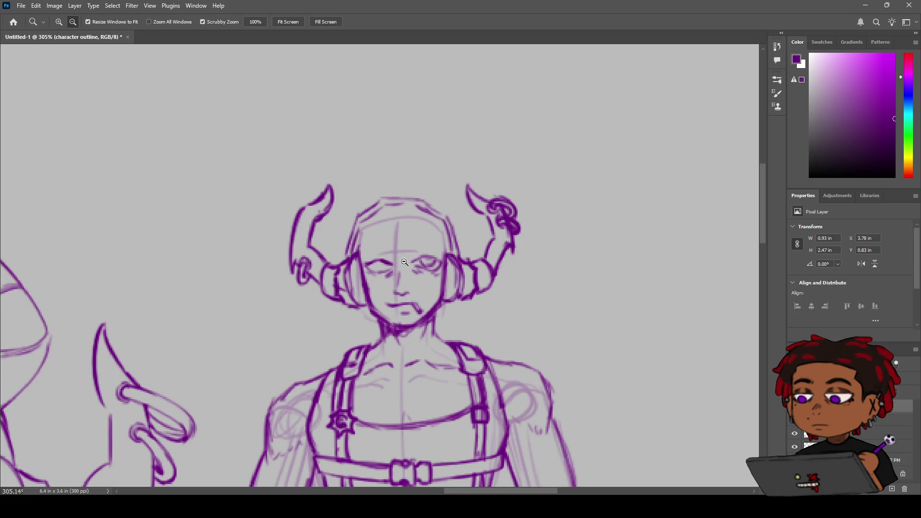
key("e")
mouse_move(385, 272)
left_mouse_down()
mouse_move(374, 264)
mouse_move(383, 262)
left_mouse_up()
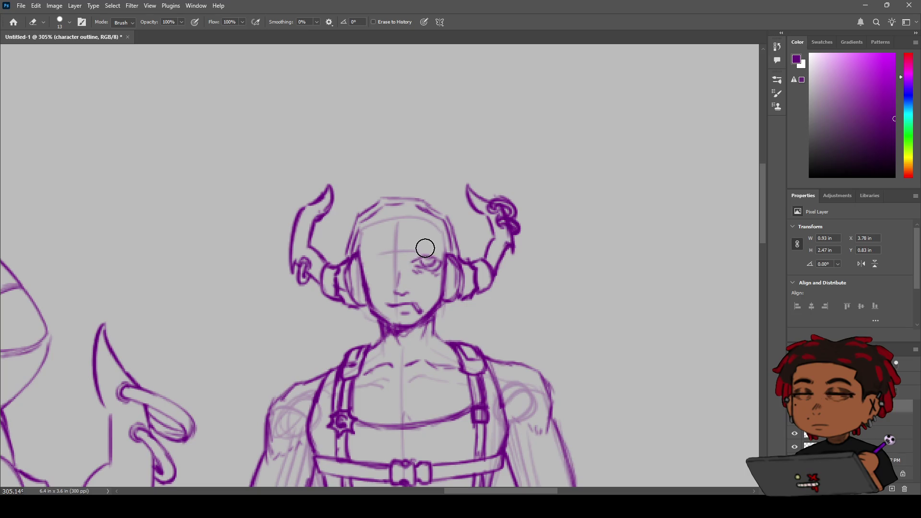
Lasso the right eye, copy it to a new layer and move it to the left side
key("l")
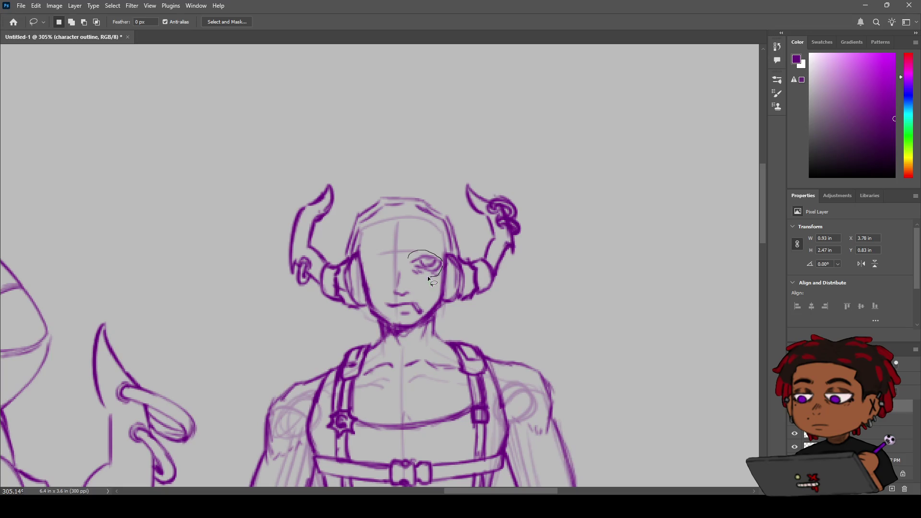
left_click_drag(405, 258, 407, 258)
key("ctrl+j")
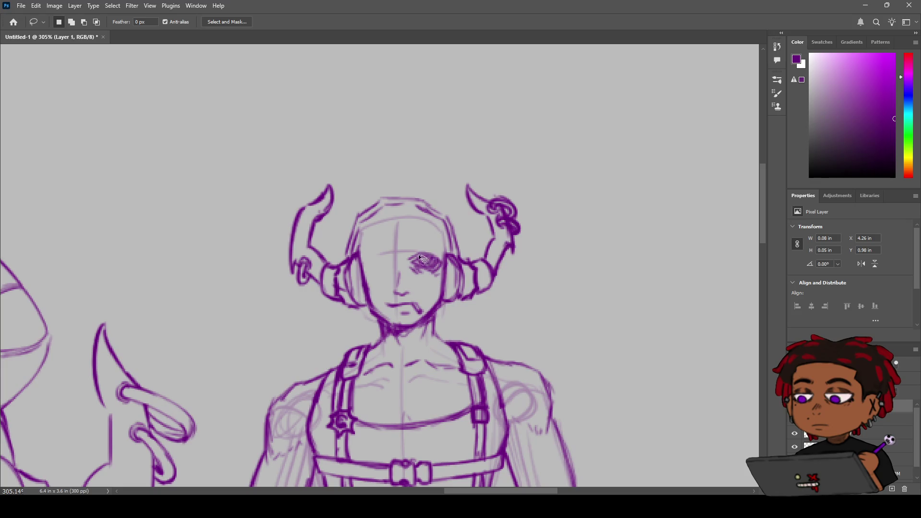
left_click_drag(418, 254, 415, 255)
key("v")
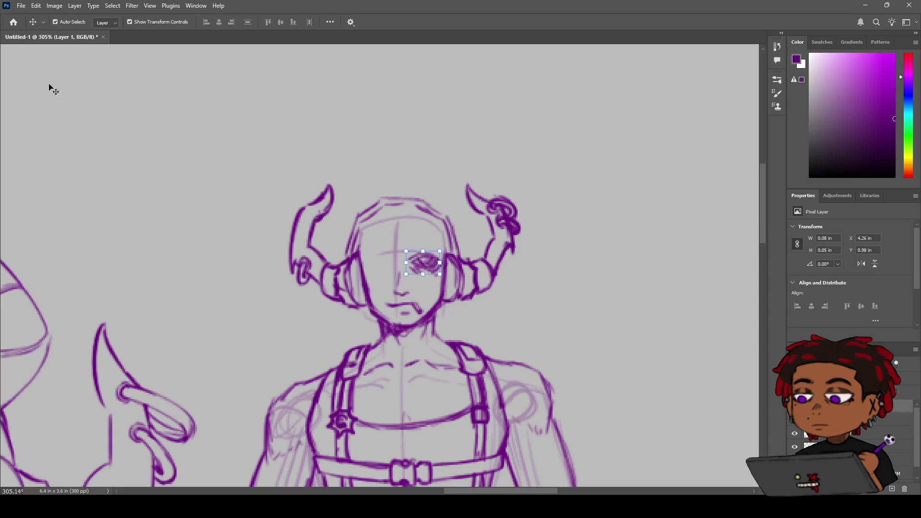
mouse_move(413, 262)
left_mouse_down()
mouse_move(393, 255)
mouse_move(375, 264)
left_mouse_up()
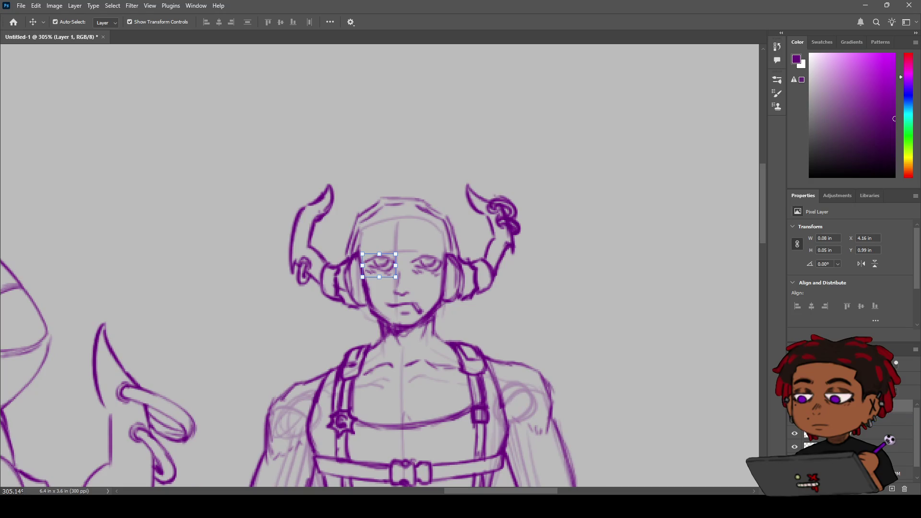
Flip the copied eye horizontally, nudge it up and tilt it slightly to fit
key("ctrl+t")
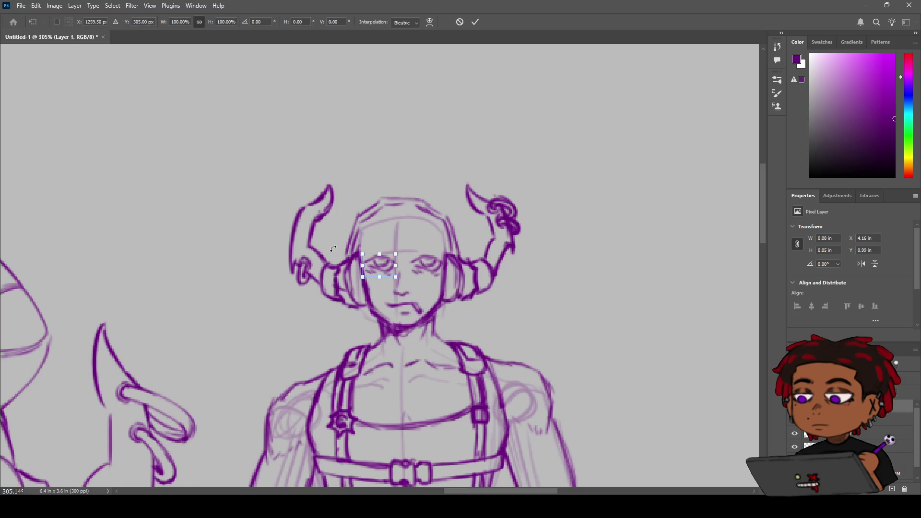
key("ctrl+shift+h")
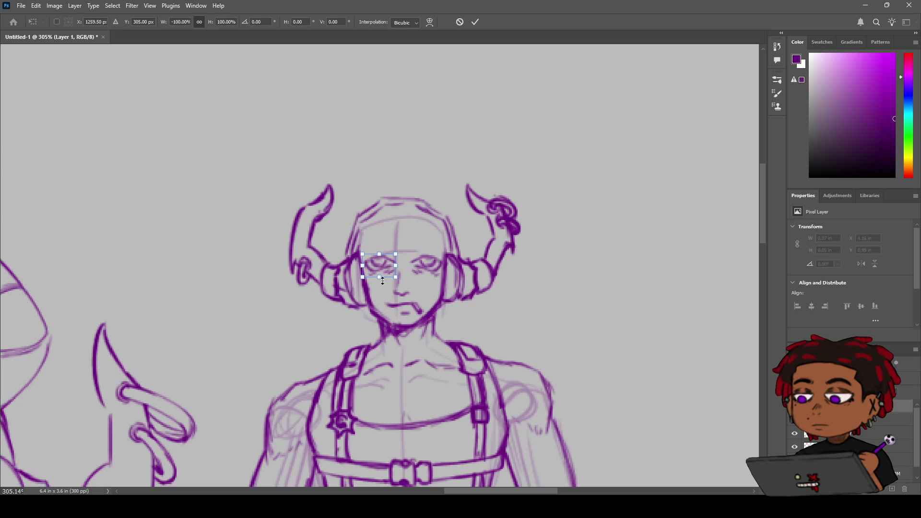
left_click_drag(387, 268, 387, 266)
left_click_drag(404, 251, 407, 252)
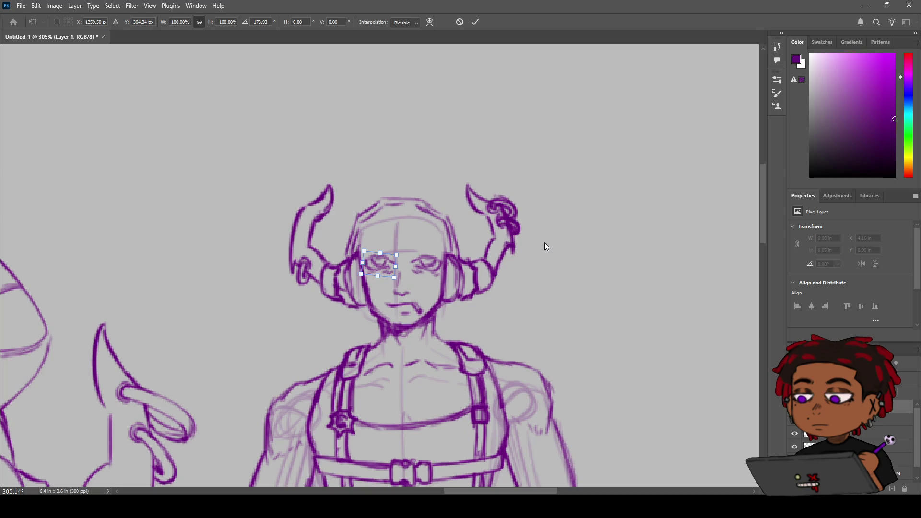
key("Return")
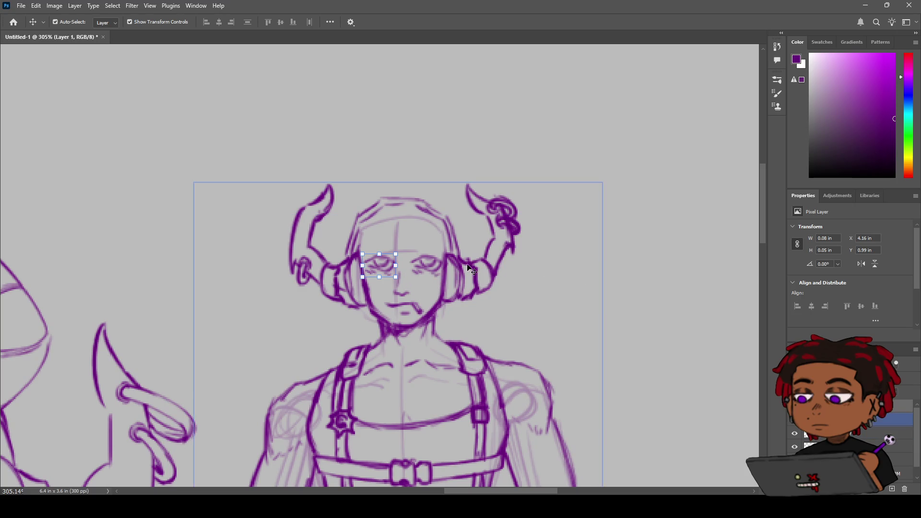
Zoom out, undo the copied eye and clear the selection
key("z")
mouse_move(564, 302)
left_mouse_down()
mouse_move(480, 302)
mouse_move(542, 301)
mouse_move(529, 299)
left_mouse_up()
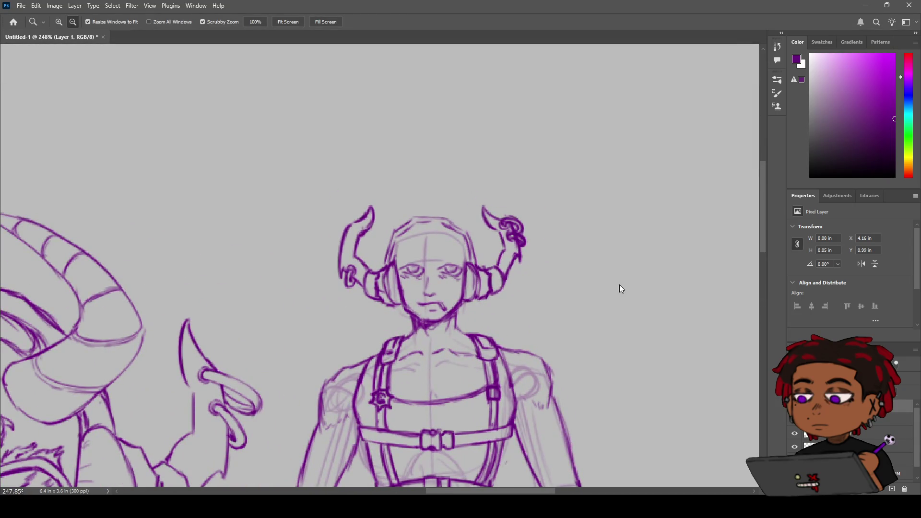
key("ctrl+z")
key("ctrl+z")
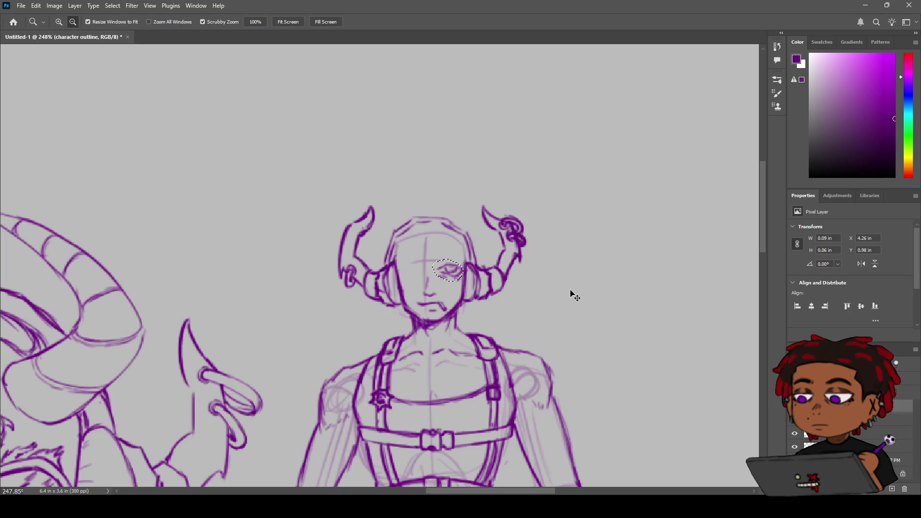
key("ctrl+d")
Erase the remaining eye sketch so the face has no eyes, then zoom out to check
key("e")
left_click_drag(437, 260, 454, 274)
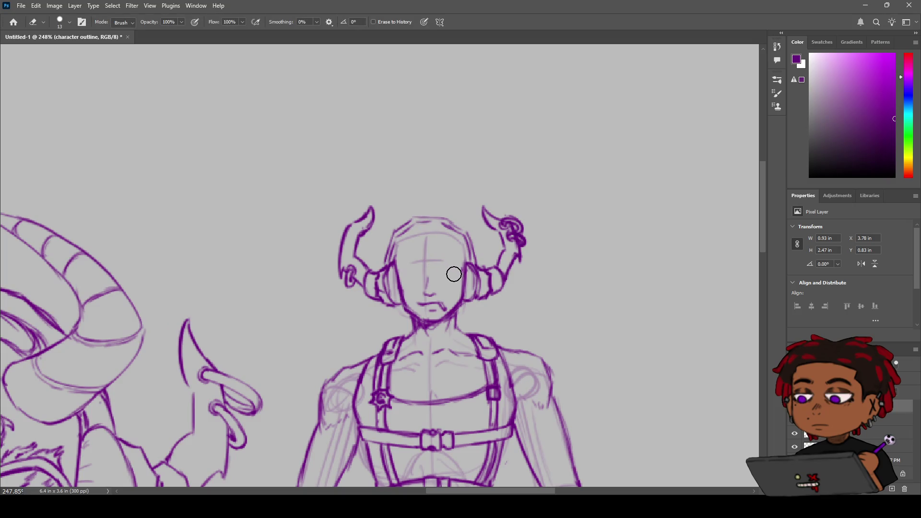
key("b")
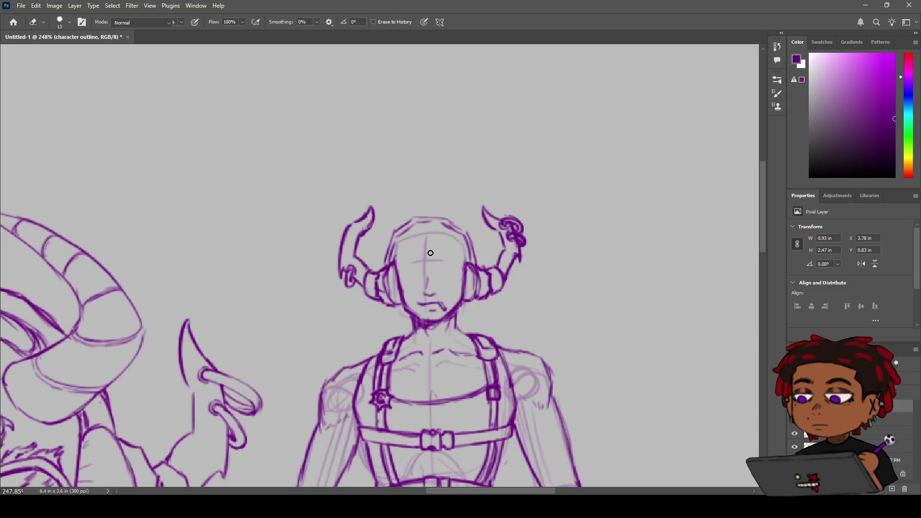
key("z")
mouse_move(431, 253)
left_mouse_down()
mouse_move(380, 275)
mouse_move(417, 254)
left_mouse_up()
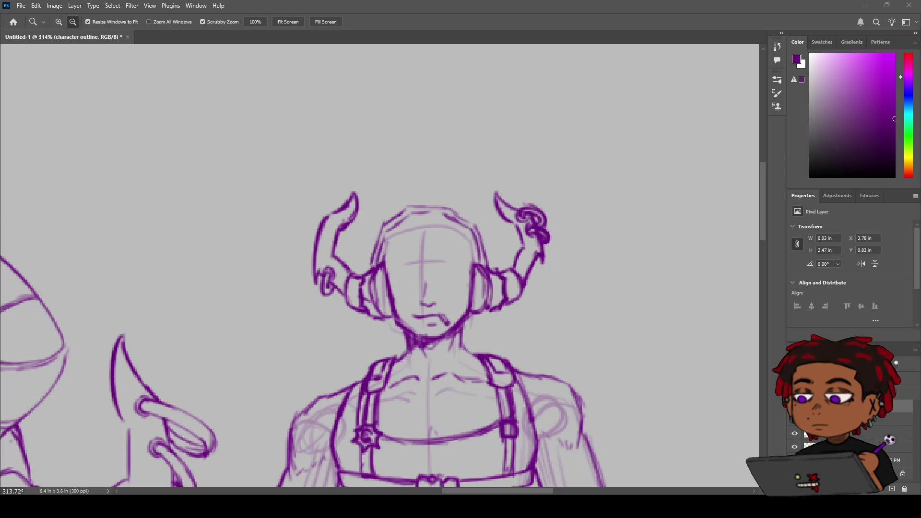
Draw half-closed eye lines on both sides, adding lid strokes under and beside the left eye
mouse_move(385, 204)
left_mouse_down()
mouse_move(297, 221)
mouse_move(382, 239)
mouse_move(444, 211)
mouse_move(436, 216)
left_mouse_up()
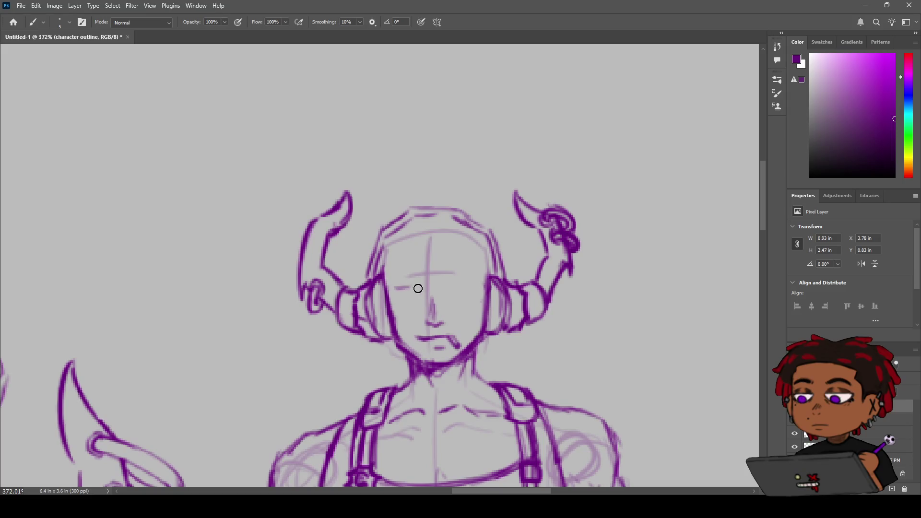
left_click_drag(391, 288, 424, 287)
mouse_move(453, 284)
left_mouse_down()
mouse_move(485, 283)
mouse_move(448, 284)
mouse_move(469, 294)
left_mouse_up()
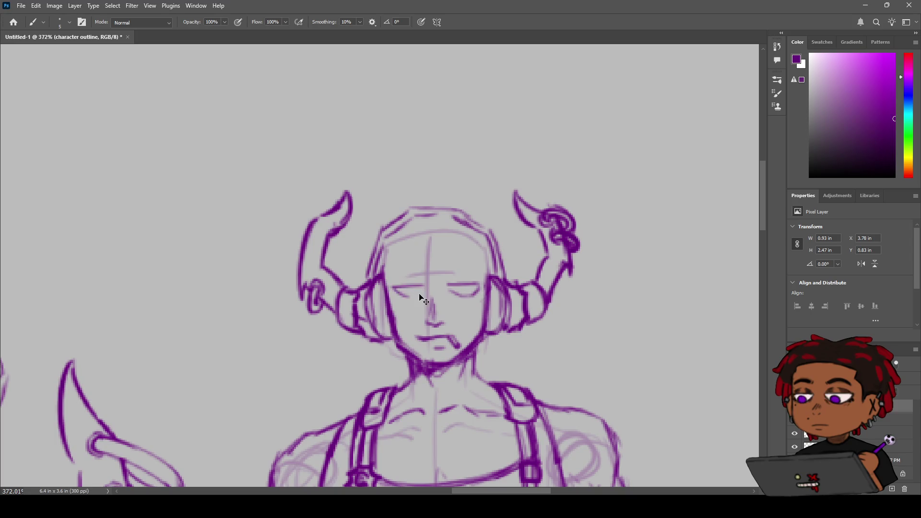
left_click_drag(390, 288, 408, 298)
key("e")
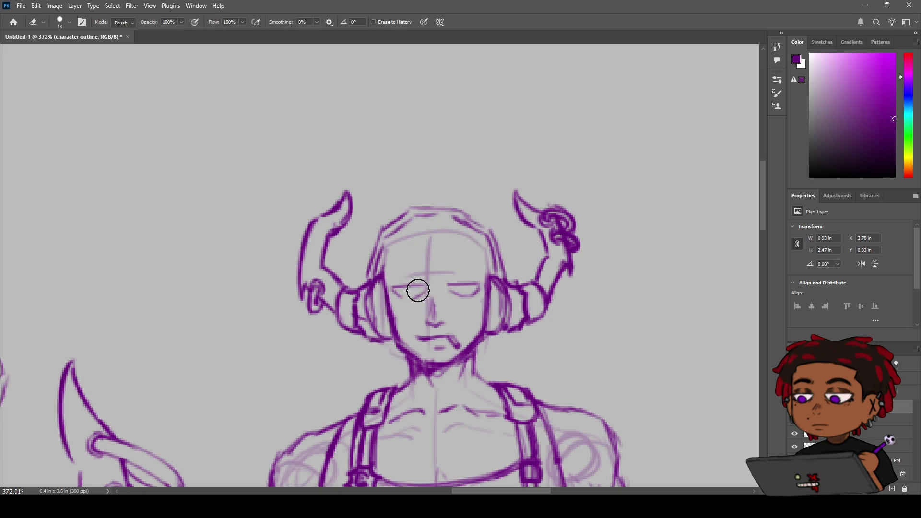
key("b")
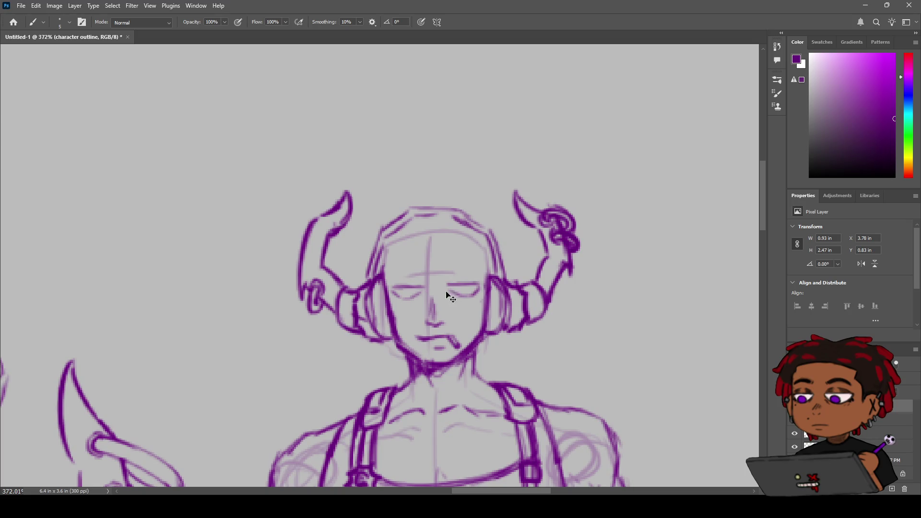
left_click_drag(395, 293, 392, 287)
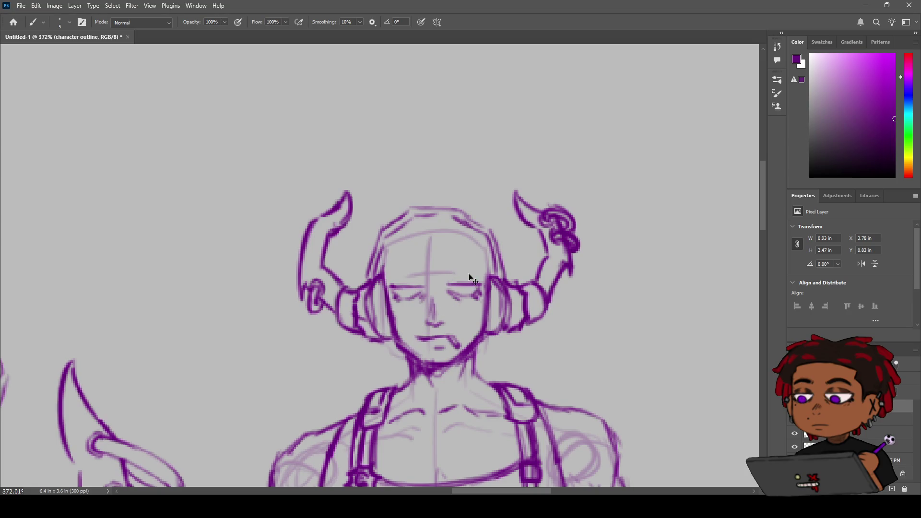
Sketch and then redraw thick arched eyebrows above the left and right eyes
left_click_drag(457, 278, 478, 277)
left_click_drag(390, 284, 403, 271)
left_click_drag(441, 269, 475, 265)
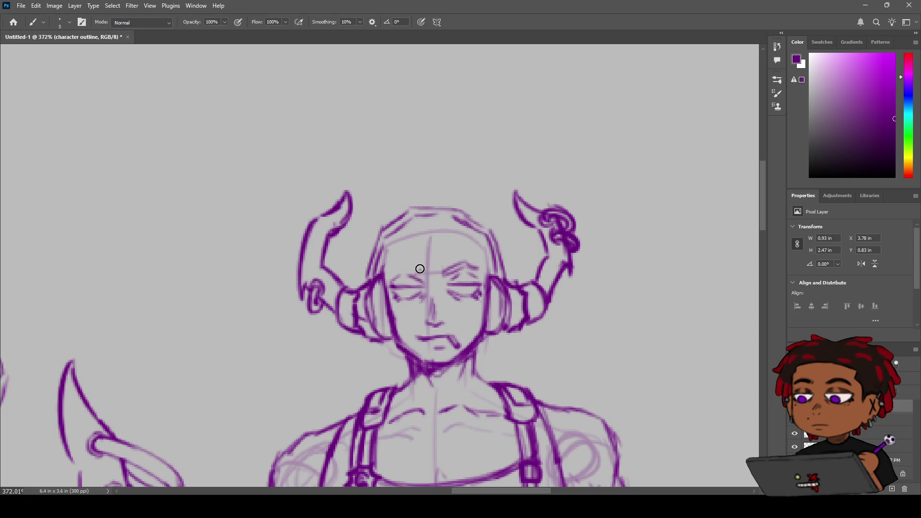
mouse_move(420, 271)
left_mouse_down()
mouse_move(391, 273)
mouse_move(418, 267)
mouse_move(398, 269)
mouse_move(405, 260)
left_mouse_up()
mouse_move(444, 274)
left_mouse_down()
mouse_move(479, 267)
mouse_move(408, 280)
mouse_move(434, 282)
left_mouse_up()
key("z")
Zoom in and out on the face, then pan to bring the horned character's head into view at 204%
key("b")
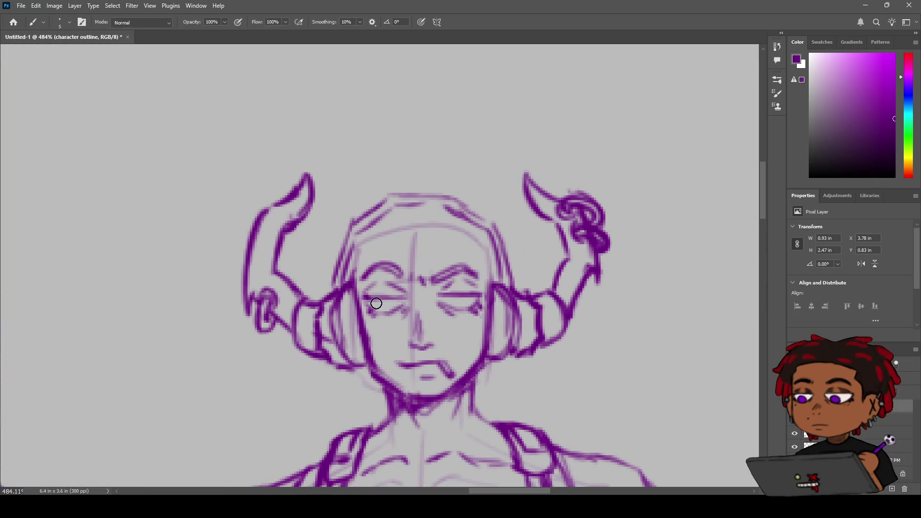
key("z")
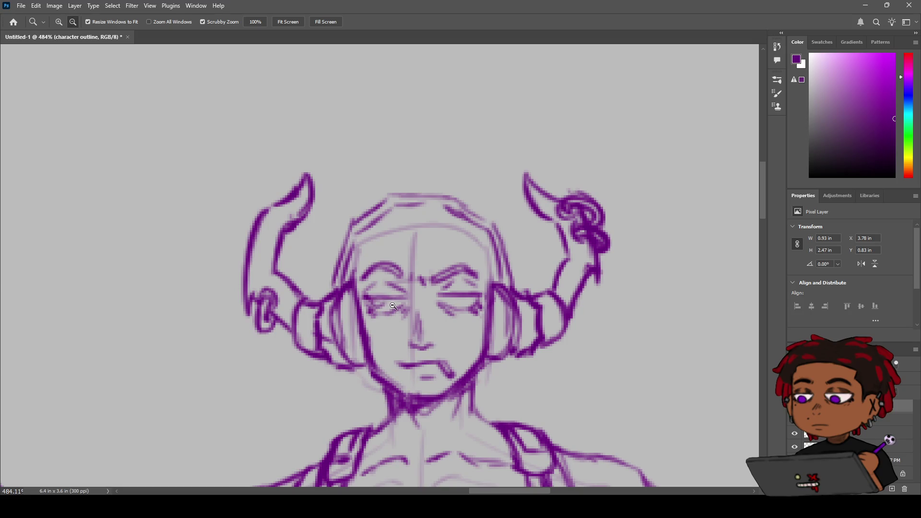
key("b")
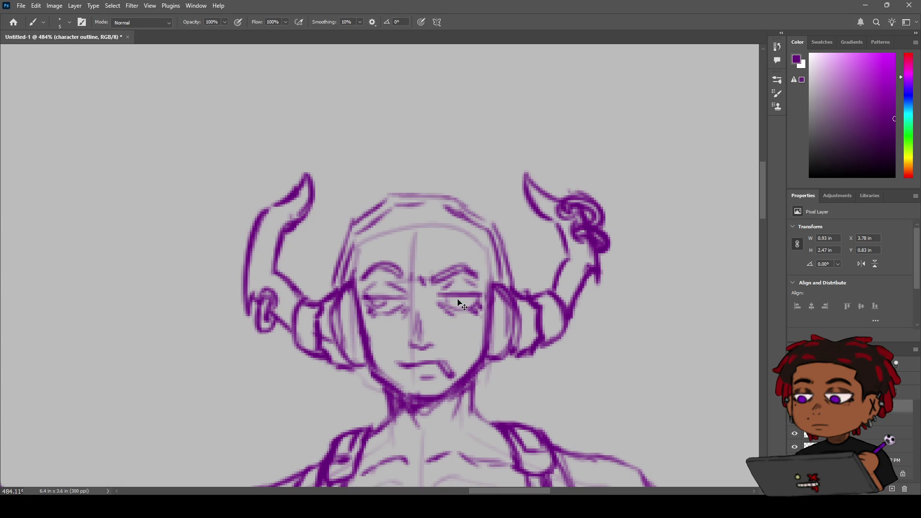
key("z")
mouse_move(480, 317)
left_mouse_down()
mouse_move(470, 313)
mouse_move(480, 305)
left_mouse_up()
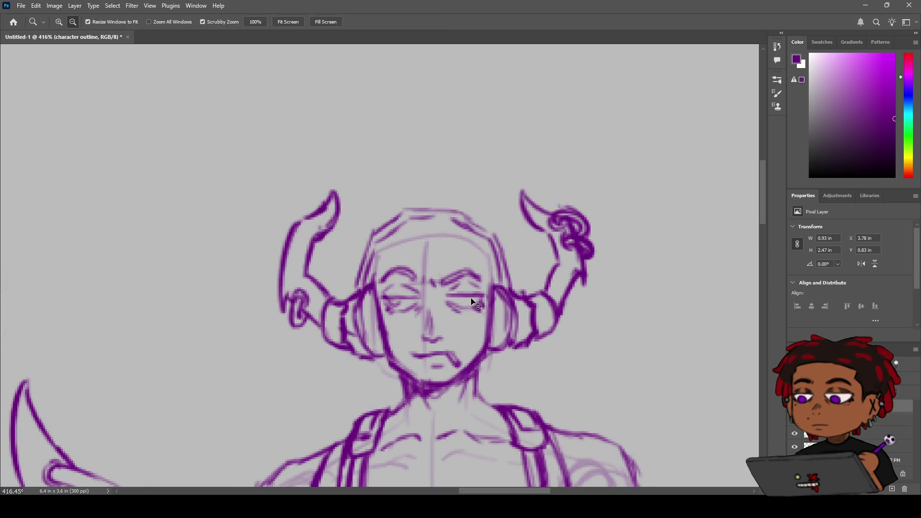
key("b")
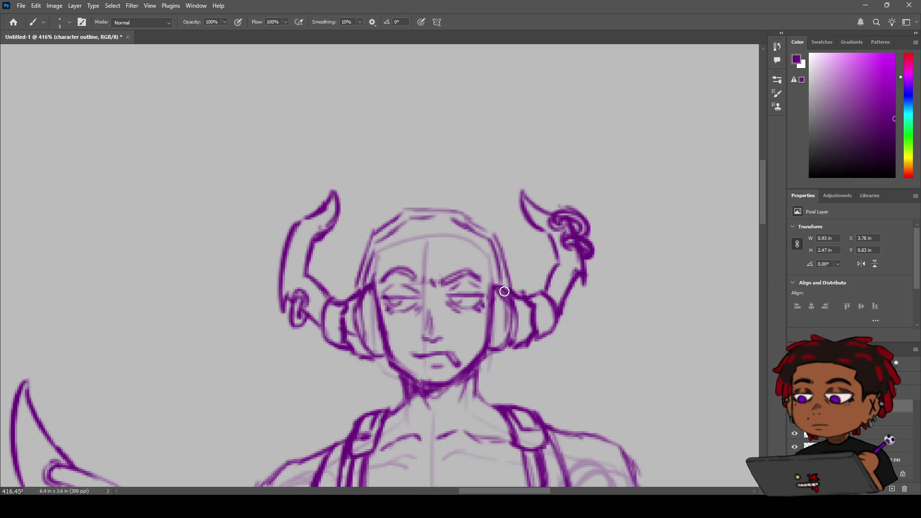
key("z")
mouse_move(466, 294)
left_mouse_down()
mouse_move(408, 294)
mouse_move(489, 294)
left_mouse_up()
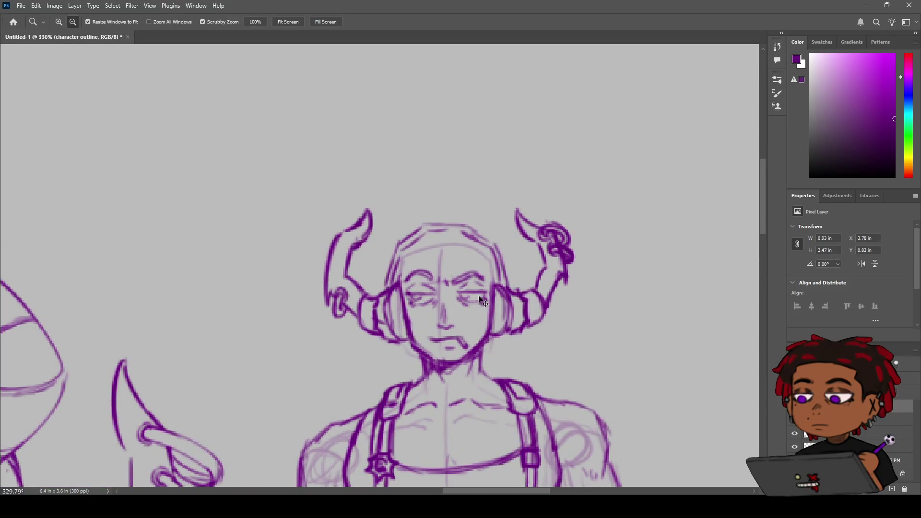
key("b")
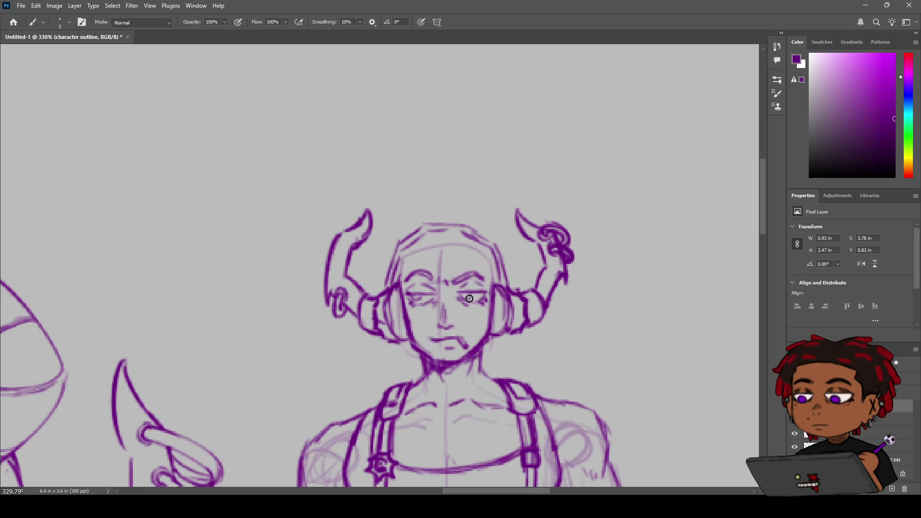
key("z")
scroll(469, 298, "down", 5)
scroll(456, 323, "up", 3)
key("h")
left_click_drag(438, 257, 519, 219)
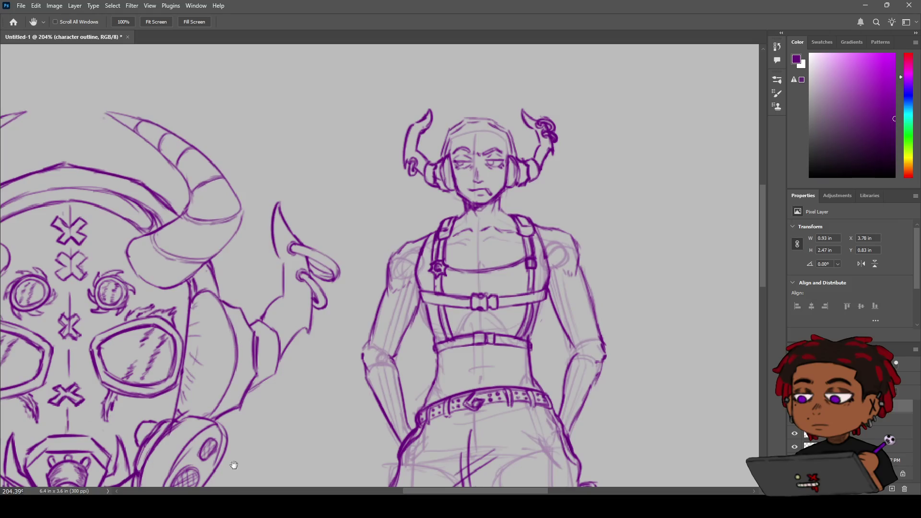
Zoom out to the whole image, then zoom back in on the horned character's head
key("z")
left_click(456, 261, "alt")
mouse_move(516, 235)
left_mouse_down()
mouse_move(509, 219)
mouse_move(489, 291)
left_mouse_up()
key("h")
key("b")
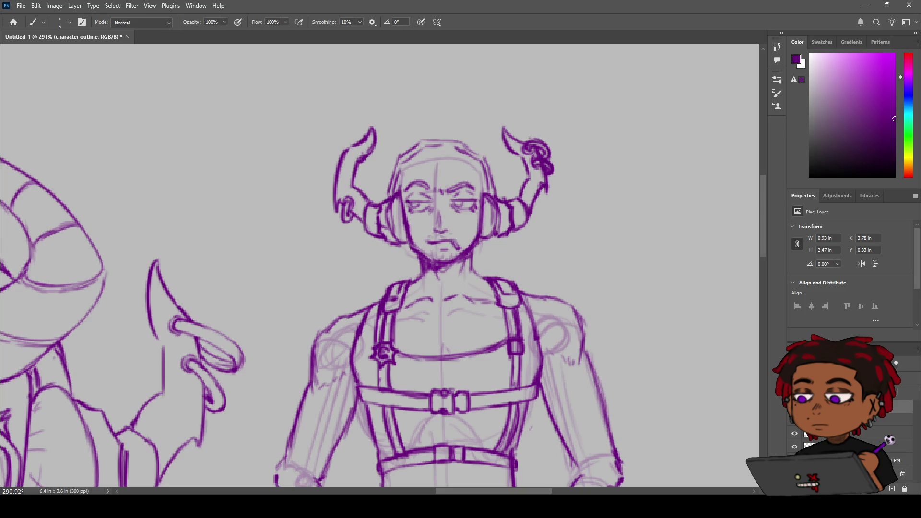
key("z")
left_click(431, 236, "alt")
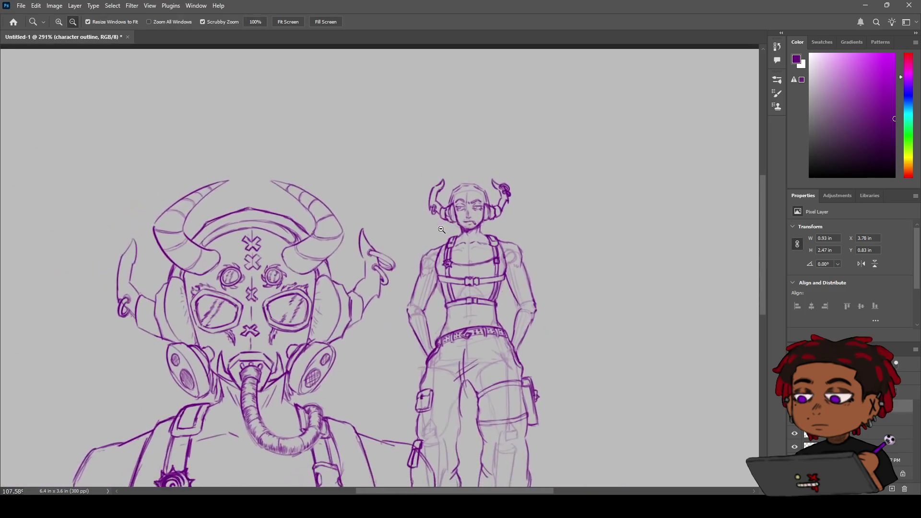
mouse_move(431, 236)
left_mouse_down()
mouse_move(451, 226)
mouse_move(417, 242)
mouse_move(470, 214)
left_mouse_up()
left_click_drag(473, 212, 485, 213)
Extend the horn's inner outline to the headphone and draw three hair strands down the forehead
key("b")
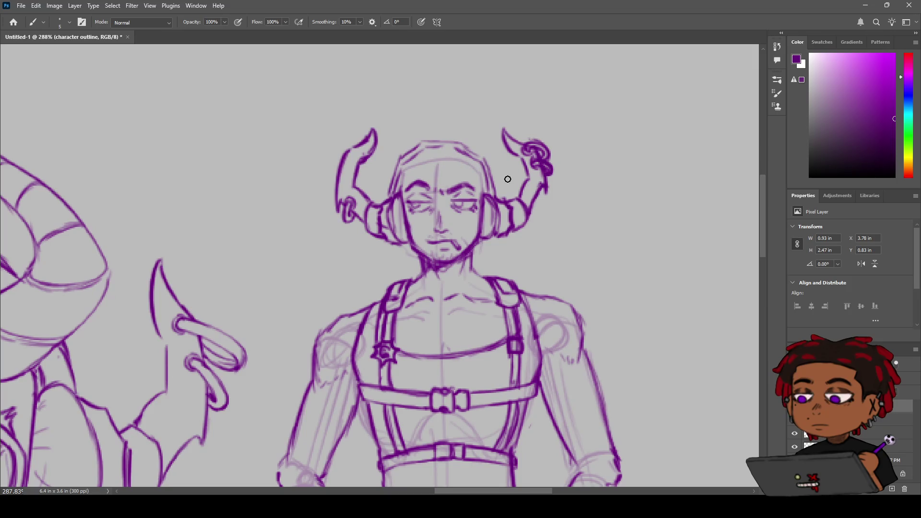
left_click_drag(357, 190, 372, 202)
left_click_drag(436, 168, 427, 229)
left_click_drag(440, 183, 453, 235)
key("ctrl+z")
key("ctrl+z")
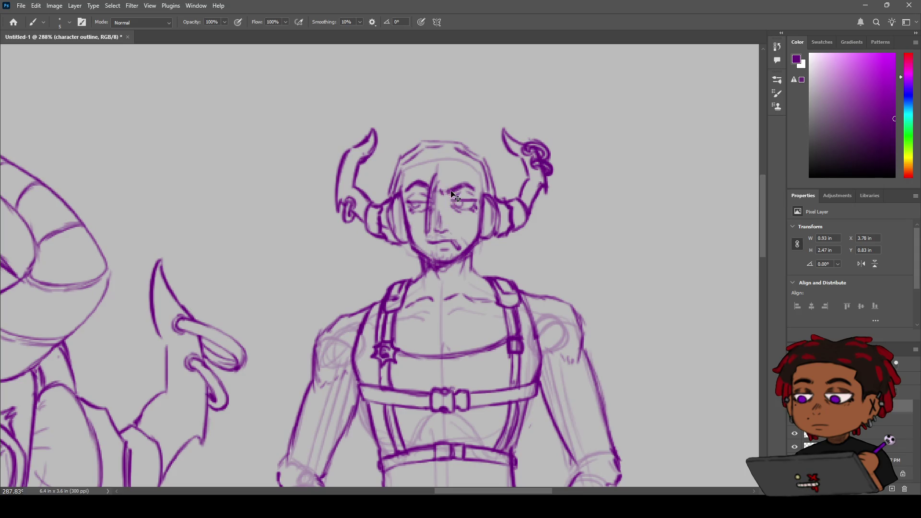
left_click_drag(437, 177, 459, 235)
mouse_move(436, 172)
left_mouse_down()
mouse_move(427, 198)
mouse_move(419, 180)
mouse_move(406, 202)
mouse_move(404, 225)
left_mouse_up()
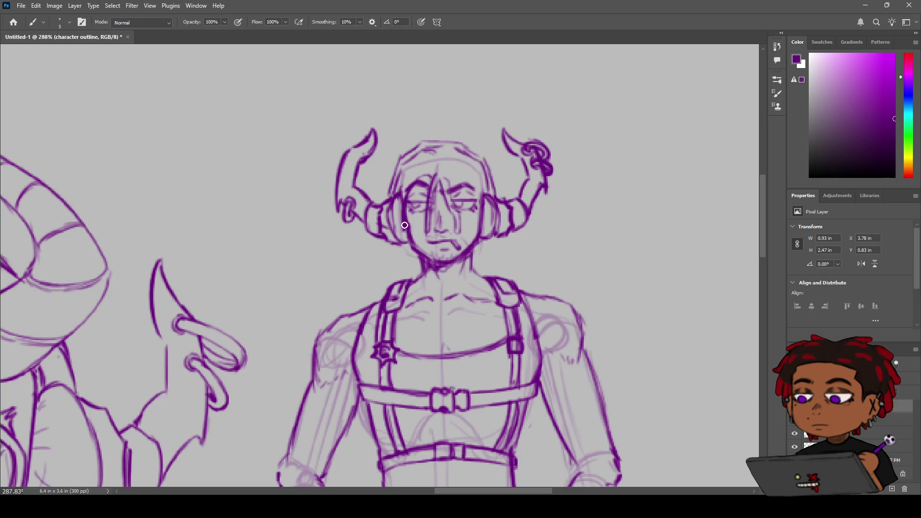